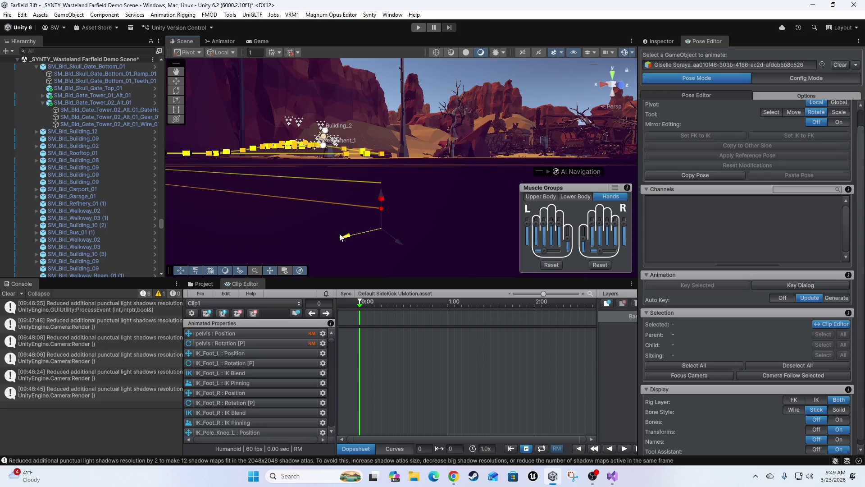
# Step: Move the yellow trade-route waypoint to a new spot, then frame and orbit around it
pyautogui.moveTo(315, 240)
pyautogui.mouseDown()
pyautogui.moveTo(310, 179)
pyautogui.moveTo(383, 160)
pyautogui.moveTo(406, 237)
pyautogui.moveTo(467, 263)
pyautogui.moveTo(528, 289)
pyautogui.moveTo(726, 307)
pyautogui.moveTo(548, 348)
pyautogui.moveTo(732, 292)
pyautogui.moveTo(770, 252)
pyautogui.moveTo(753, 259)
pyautogui.moveTo(345, 170)
pyautogui.moveTo(361, 178)
pyautogui.moveTo(455, 164)
pyautogui.moveTo(380, 158)
pyautogui.moveTo(462, 189)
pyautogui.mouseUp()
pyautogui.click(325, 188)
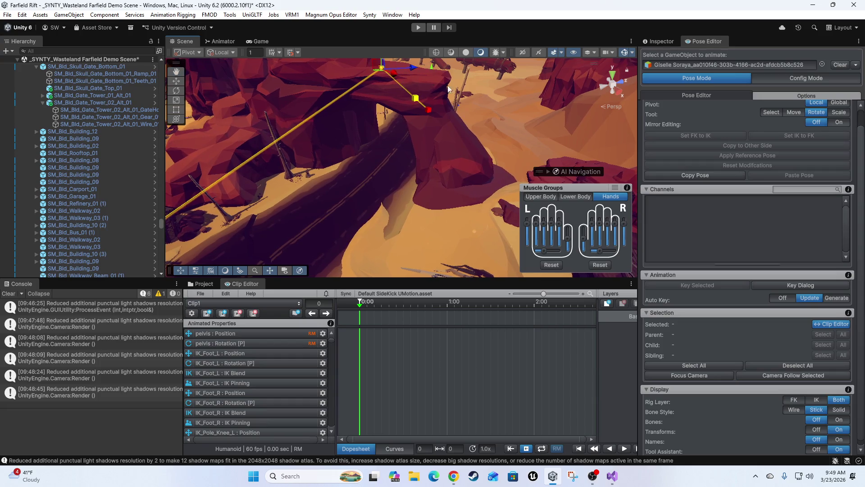
pyautogui.moveTo(388, 78)
pyautogui.mouseDown()
pyautogui.moveTo(428, 189)
pyautogui.moveTo(469, 195)
pyautogui.moveTo(461, 240)
pyautogui.moveTo(433, 239)
pyautogui.moveTo(401, 194)
pyautogui.mouseUp()
pyautogui.press('f')
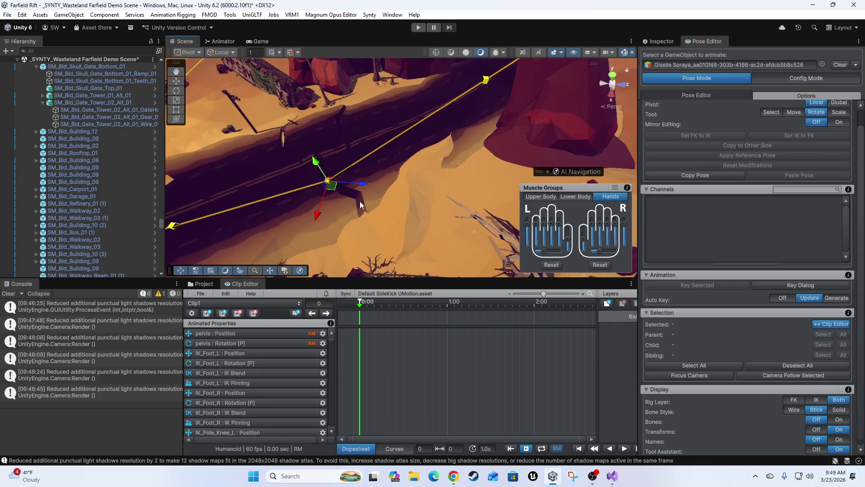
pyautogui.moveTo(339, 198)
pyautogui.mouseDown()
pyautogui.moveTo(364, 152)
pyautogui.moveTo(491, 161)
pyautogui.moveTo(394, 90)
pyautogui.moveTo(224, 47)
pyautogui.mouseUp()
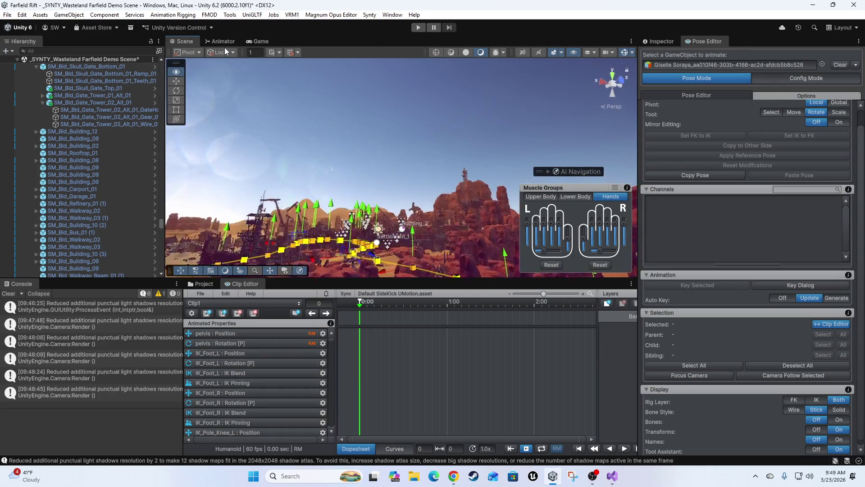
pyautogui.moveTo(100, 92)
pyautogui.mouseDown()
pyautogui.moveTo(156, 85)
pyautogui.moveTo(432, 153)
pyautogui.mouseUp()
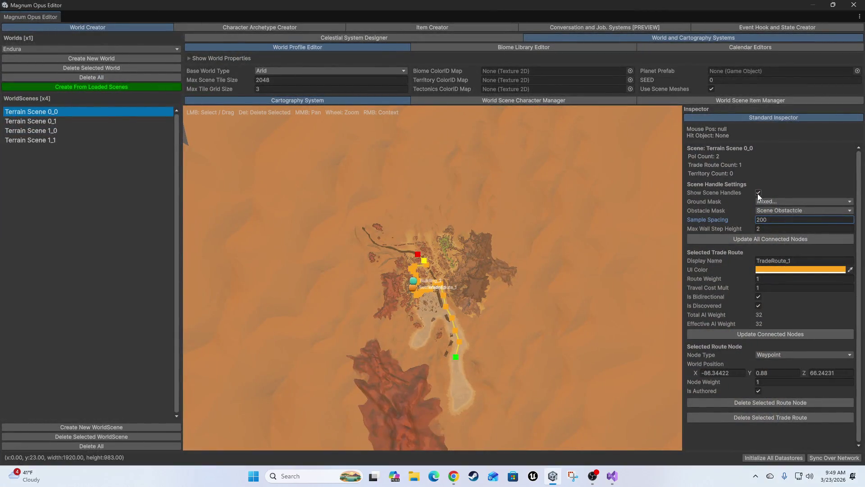
# Step: Hide the route scene handles and return the Magnum Opus Editor to full screen
pyautogui.click(758, 193)
pyautogui.doubleClick(612, 8)
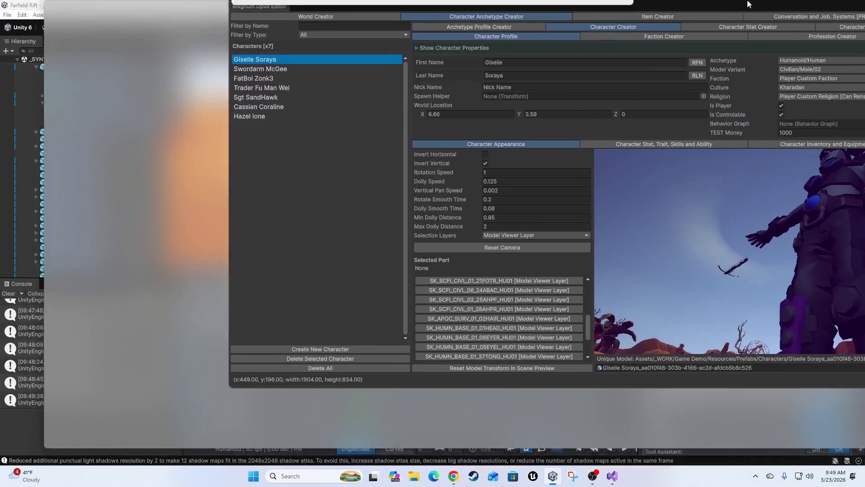
pyautogui.moveTo(747, 4); pyautogui.dragTo(746, 2)
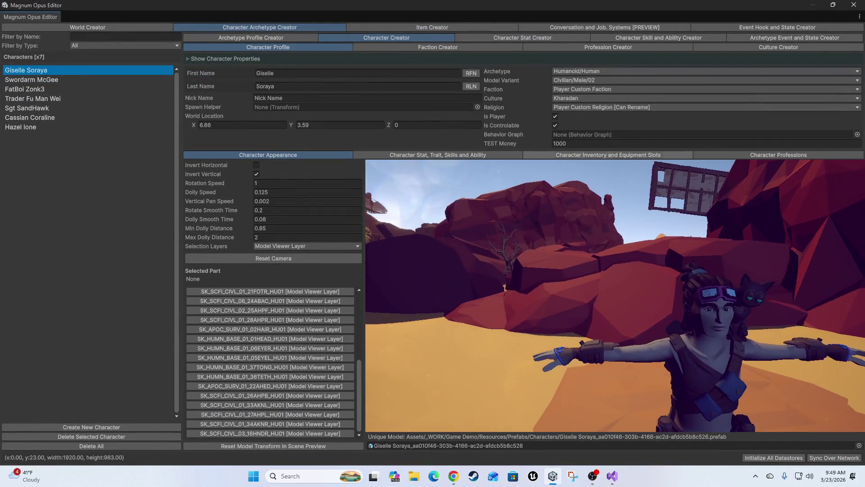
# Step: View the character from above in the Character Appearance preview, then close Magnum Opus Editor
pyautogui.moveTo(550, 7)
pyautogui.mouseDown()
pyautogui.moveTo(685, 27)
pyautogui.moveTo(766, 2)
pyautogui.moveTo(864, 4)
pyautogui.mouseUp()
pyautogui.moveTo(451, 171); pyautogui.dragTo(471, 128)
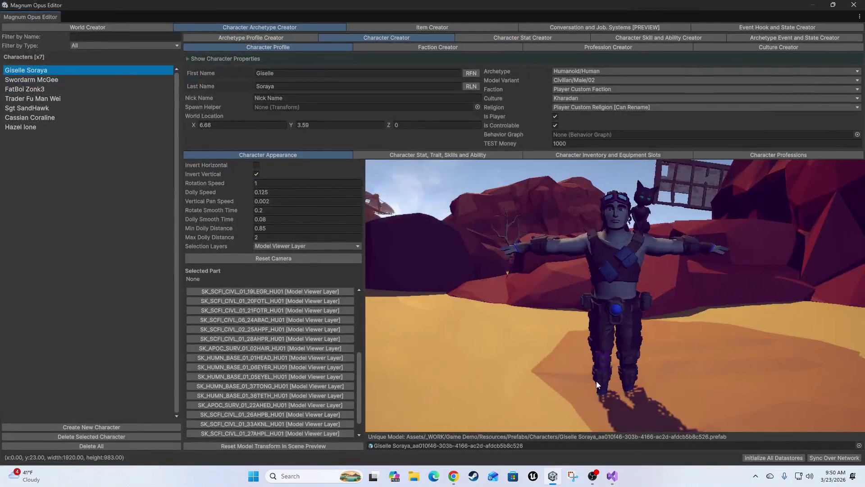
pyautogui.moveTo(597, 384)
pyautogui.mouseDown()
pyautogui.moveTo(723, 280)
pyautogui.moveTo(711, 291)
pyautogui.moveTo(769, 280)
pyautogui.moveTo(750, 266)
pyautogui.moveTo(695, 283)
pyautogui.moveTo(672, 304)
pyautogui.moveTo(672, 220)
pyautogui.mouseUp()
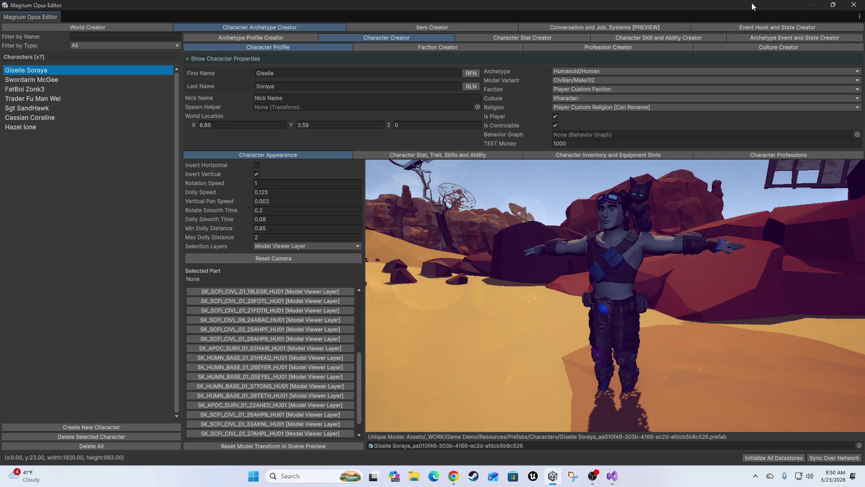
pyautogui.click(853, 5)
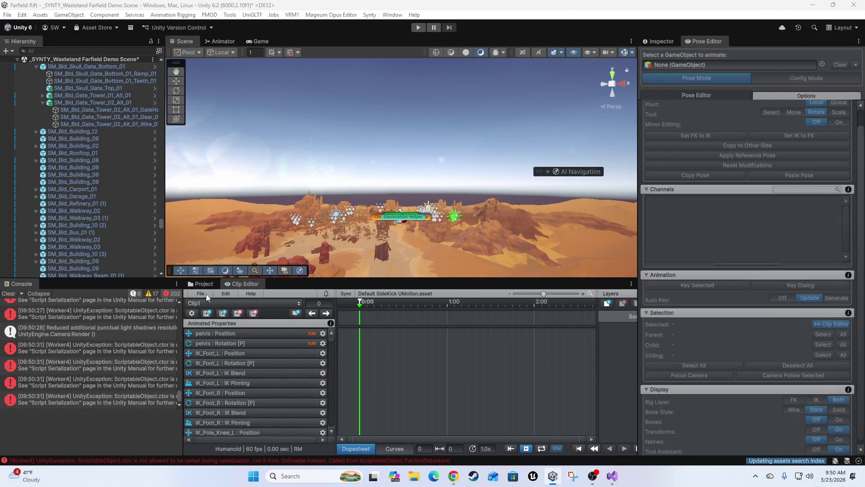
# Step: Clear all Console log entries and return to the Clip Editor timeline
pyautogui.click(222, 303)
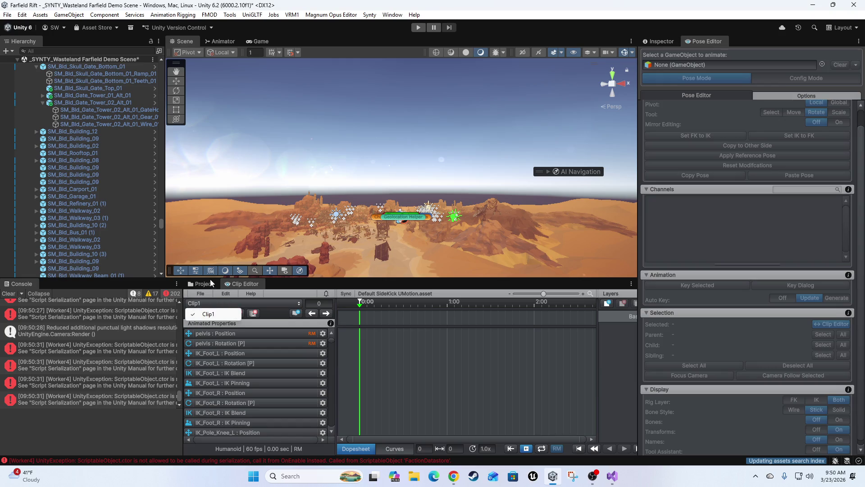
pyautogui.click(200, 285)
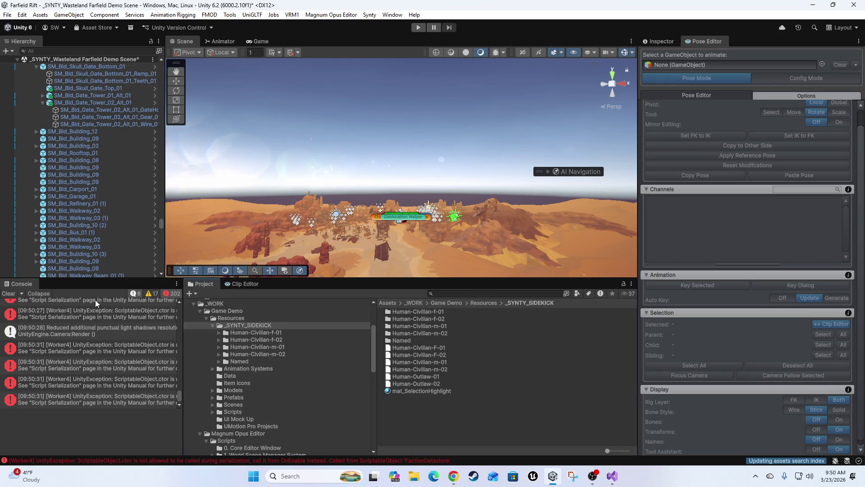
pyautogui.click(6, 295)
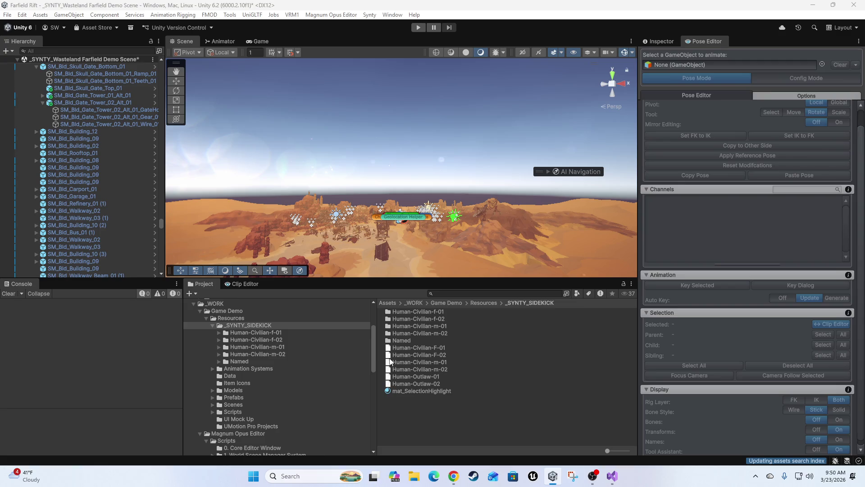
pyautogui.click(242, 284)
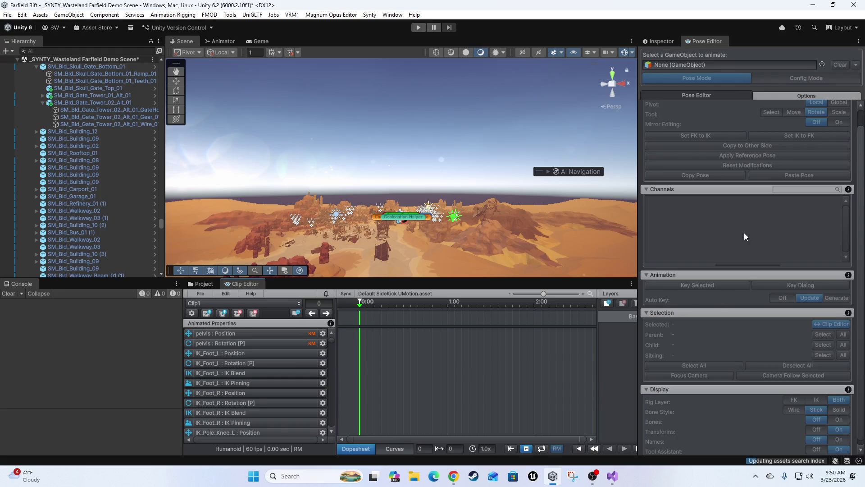
# Step: Nudge the AI Navigation overlay higher and bring up the Clip Editor's new-project options
pyautogui.click(590, 481)
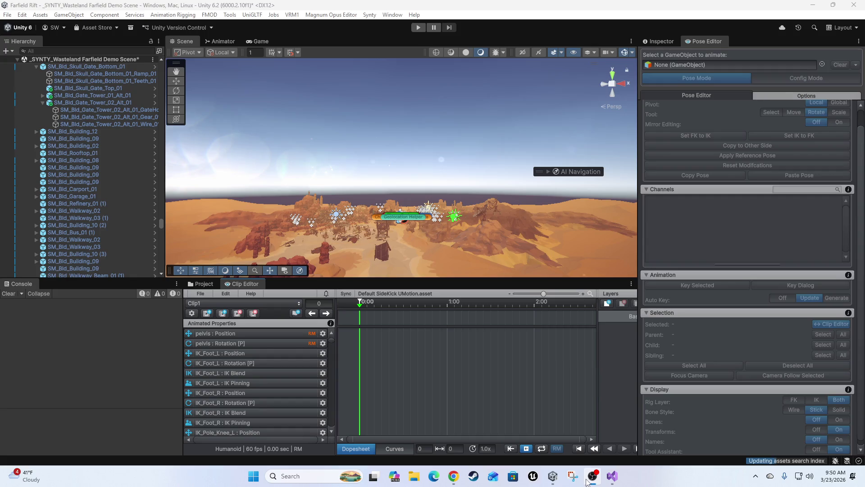
pyautogui.click(585, 479)
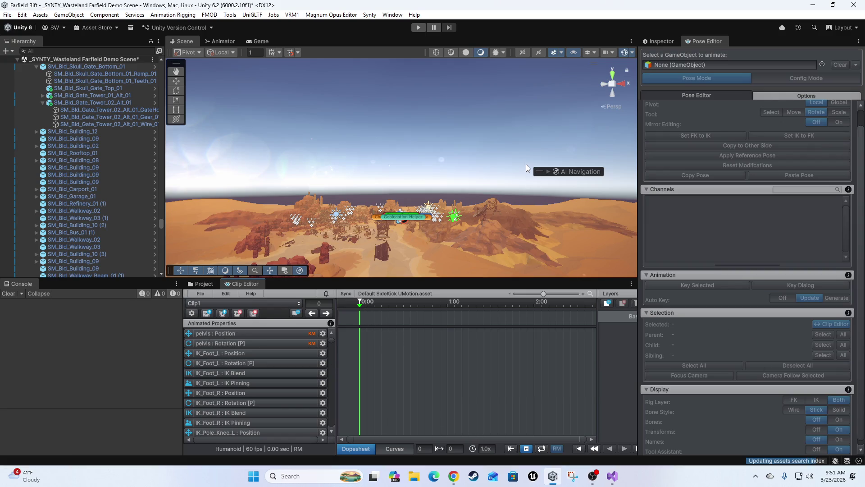
pyautogui.moveTo(537, 171)
pyautogui.mouseDown()
pyautogui.moveTo(545, 218)
pyautogui.moveTo(548, 135)
pyautogui.moveTo(572, 142)
pyautogui.mouseUp()
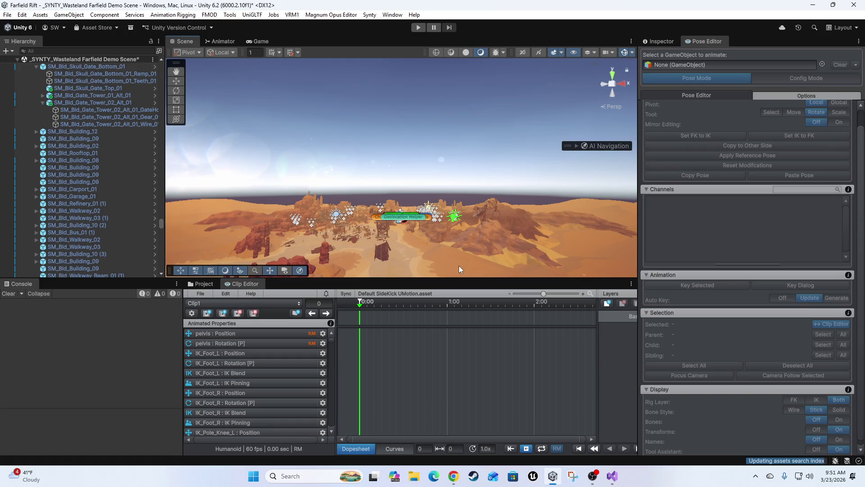
pyautogui.click(217, 334)
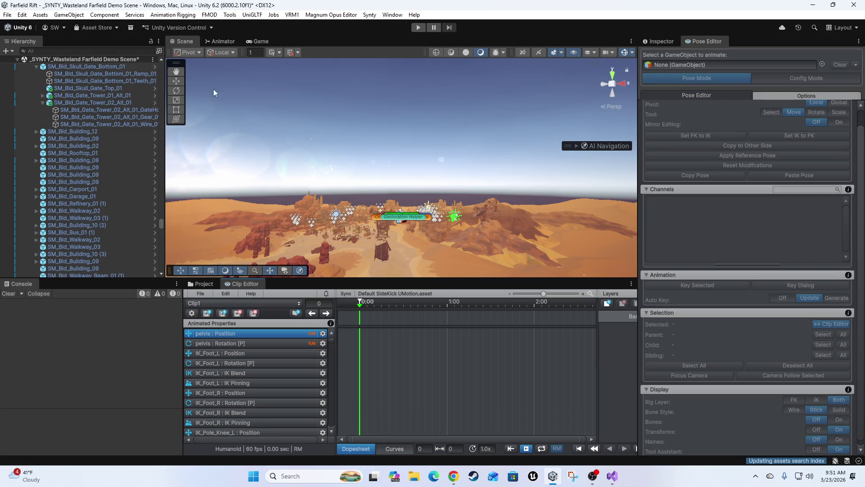
pyautogui.scroll(5, 75, 157)
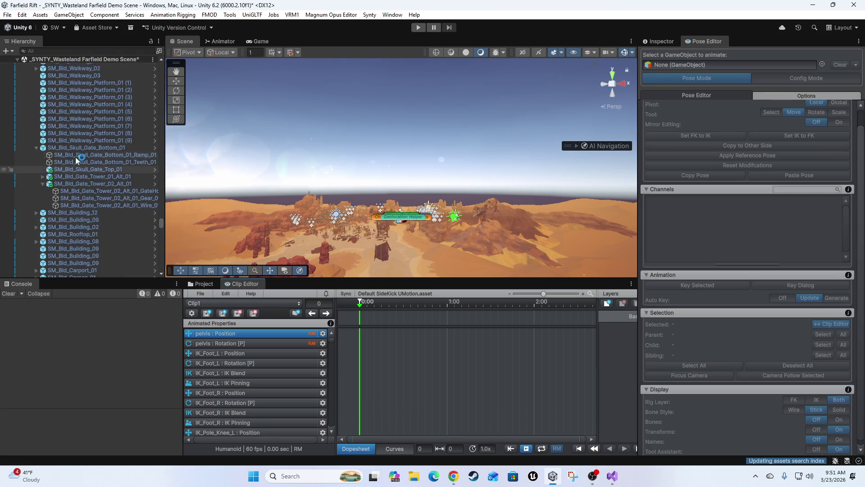
pyautogui.click(198, 294)
pyautogui.moveTo(229, 304)
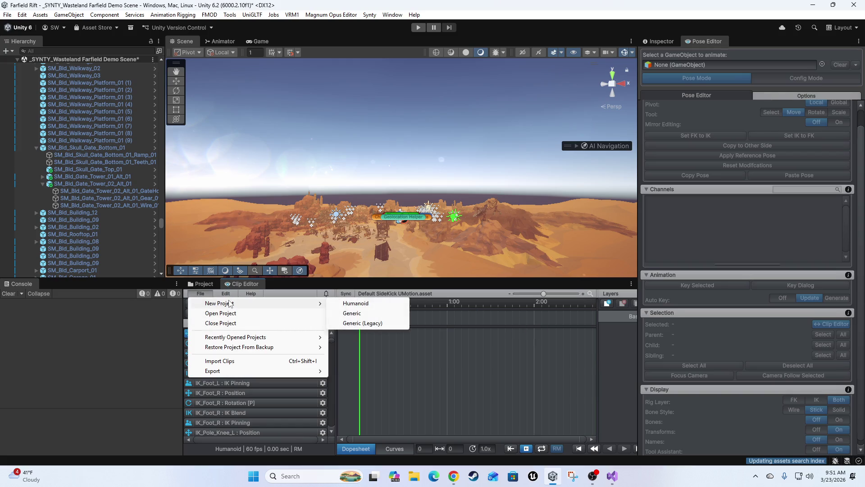
# Step: Start a new Humanoid project, delete the old umotion_project.asset, and browse into Animation Systems
pyautogui.click(350, 304)
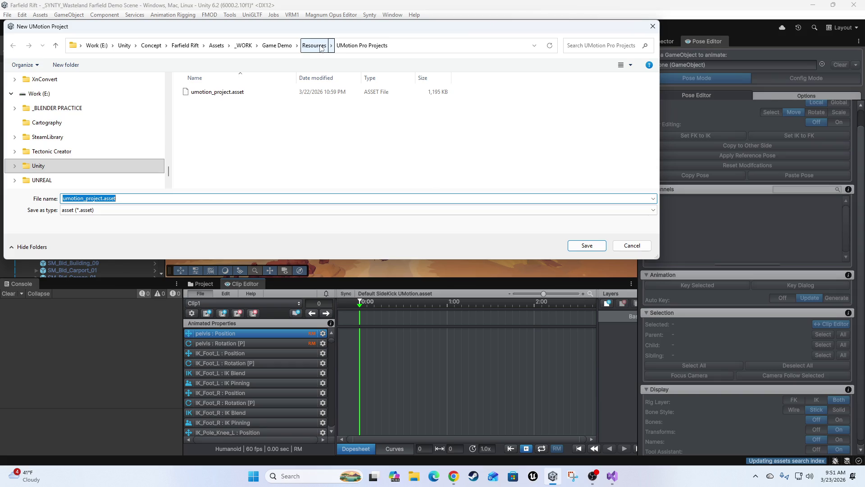
pyautogui.click(221, 94)
pyautogui.press('Delete')
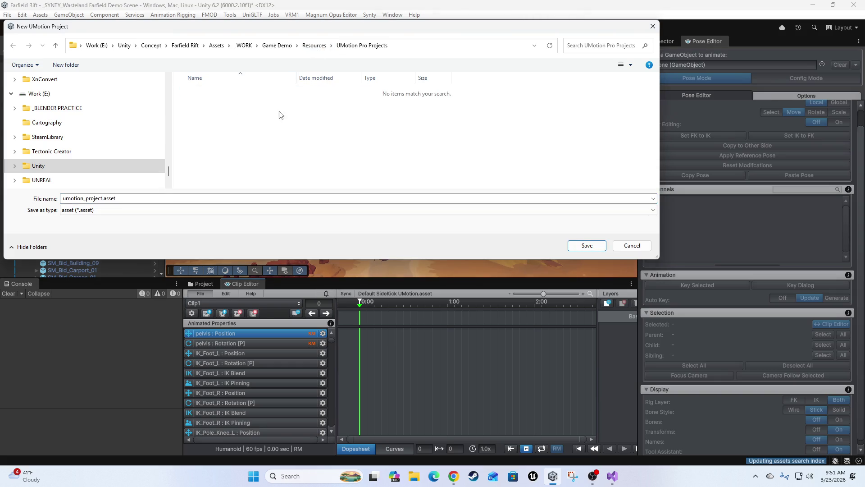
pyautogui.click(313, 46)
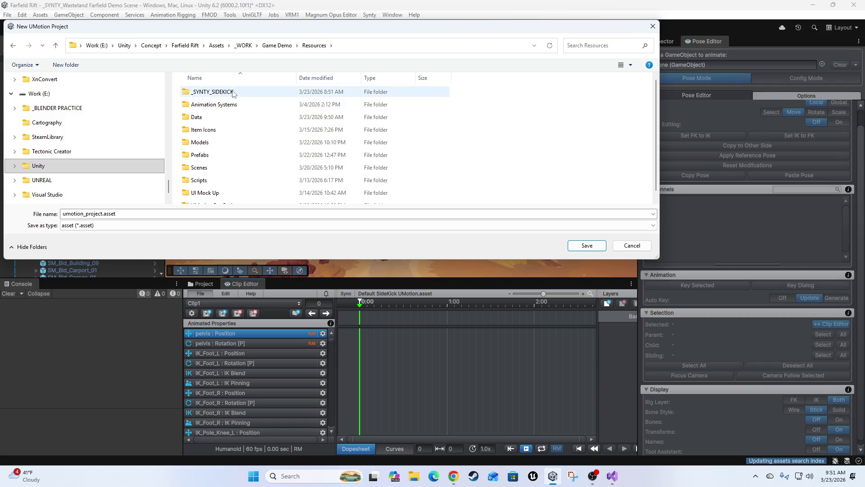
pyautogui.doubleClick(196, 106)
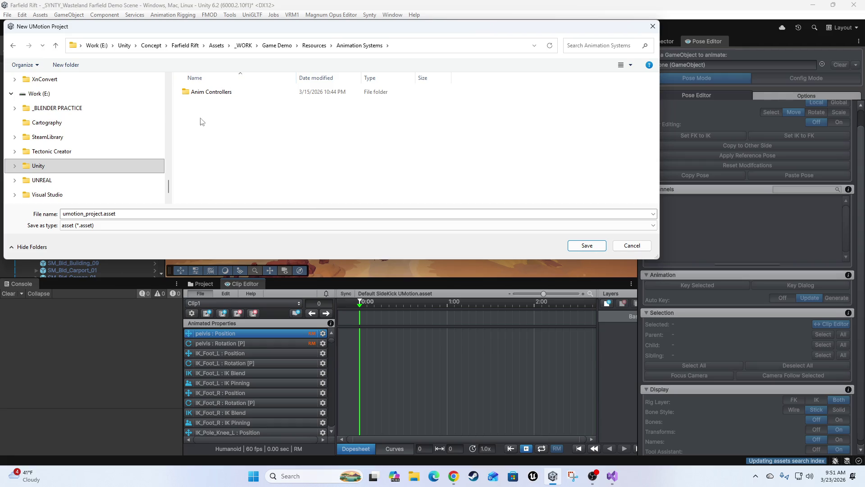
# Step: Create a new folder named 'UMotion Projects' inside Animation Systems
pyautogui.rightClick(187, 118)
pyautogui.moveTo(237, 219)
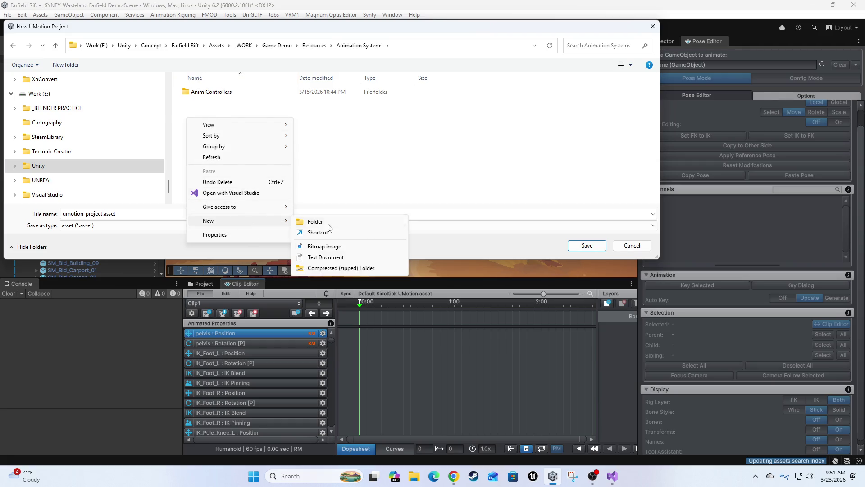
pyautogui.click(328, 222)
pyautogui.write('U')
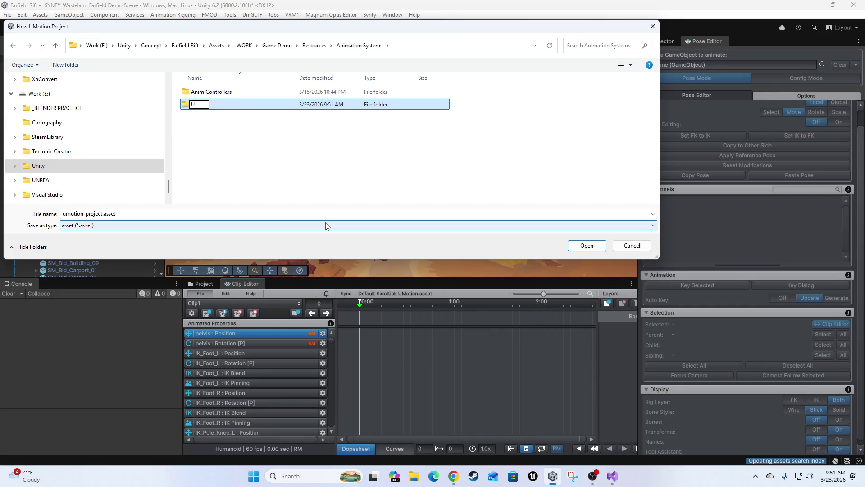
pyautogui.write('Motion Projects')
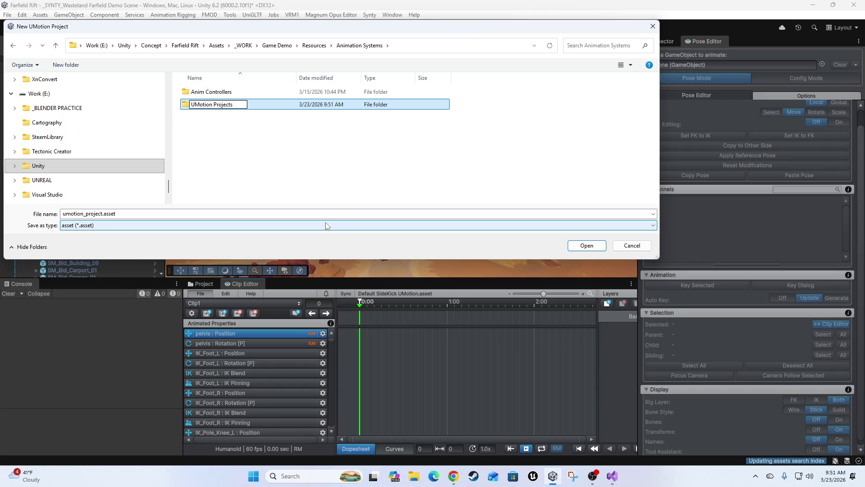
pyautogui.press('Return')
pyautogui.press('Return')
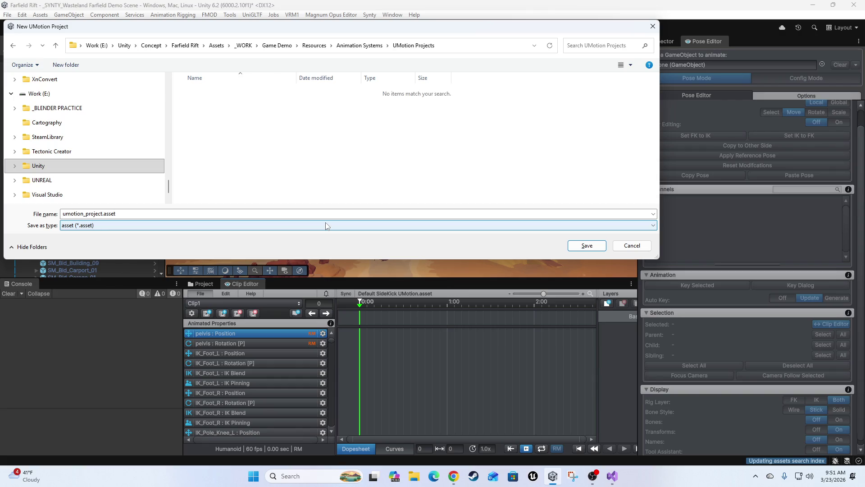
# Step: Save the project as 'Synty Humanoid UMotion Project' inside the UMotion Projects folder
pyautogui.click(329, 215)
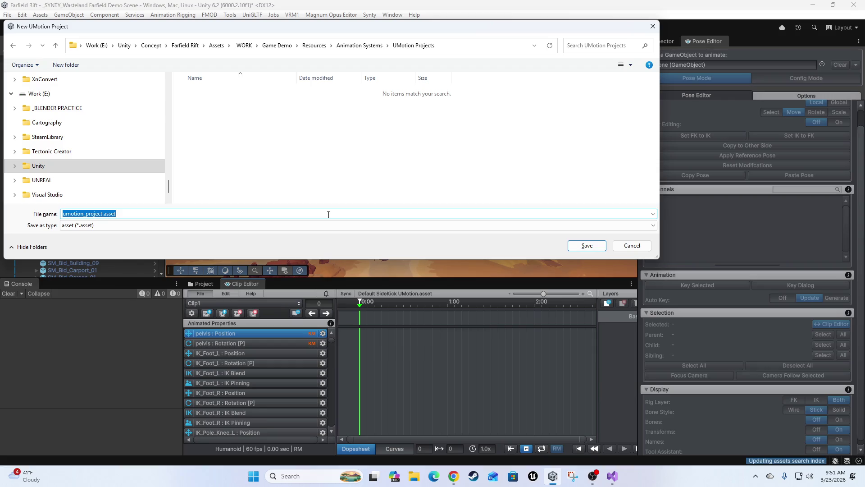
pyautogui.press('BackSpace')
pyautogui.write('Synty H')
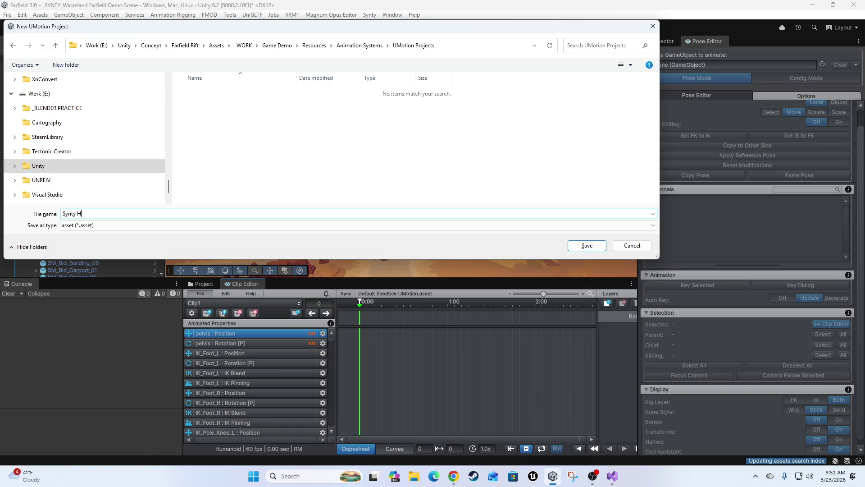
pyautogui.write('umanoid U')
pyautogui.write('Mod')
pyautogui.press('Return')
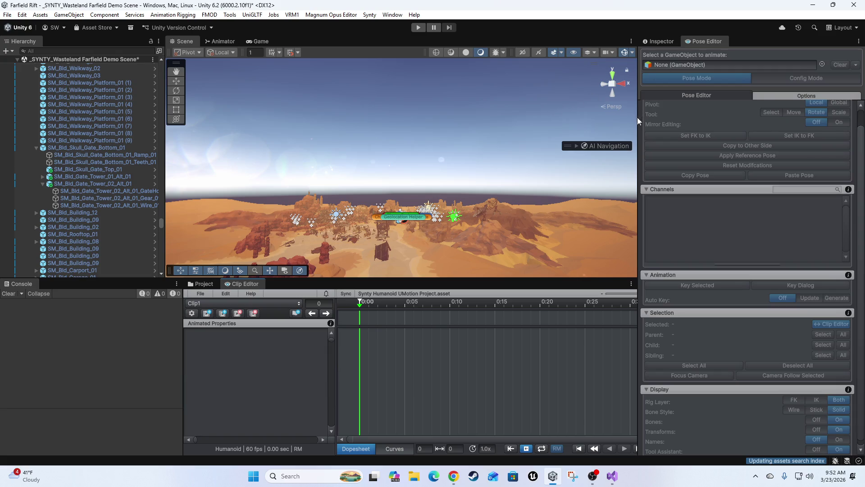
# Step: Widen the Scene view and tilt the camera down toward the Character Creator Scene character
pyautogui.moveTo(636, 117); pyautogui.dragTo(639, 117)
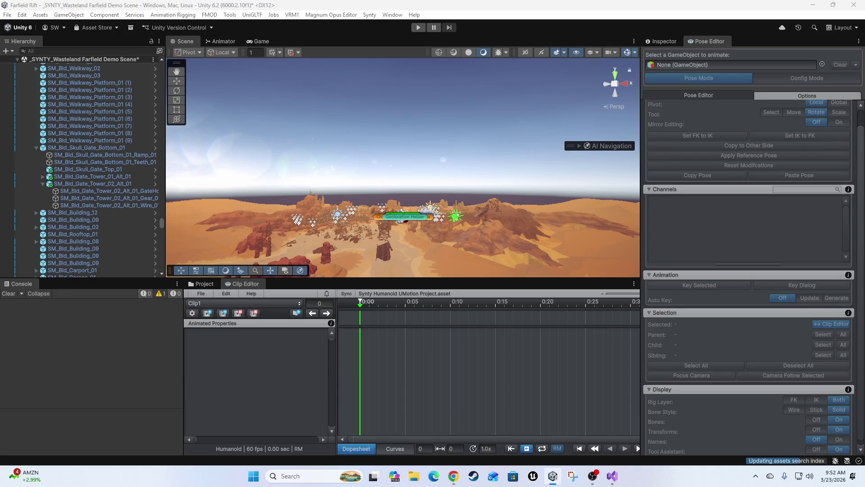
pyautogui.moveTo(413, 147); pyautogui.dragTo(410, 162)
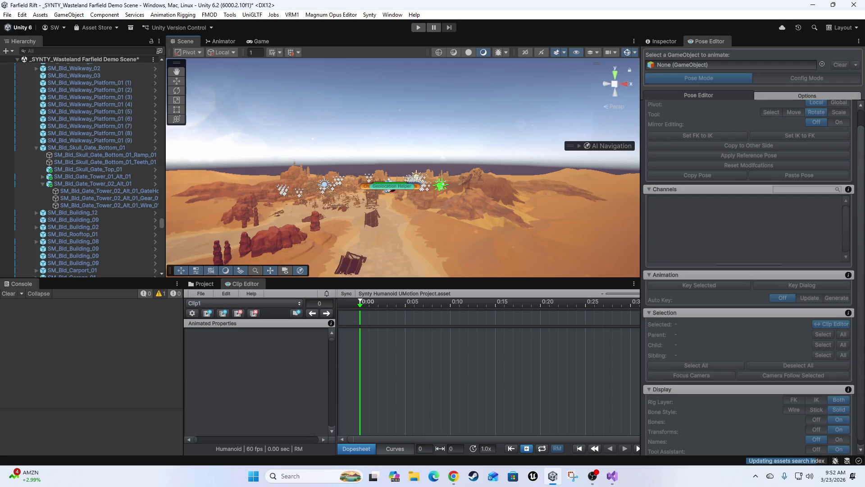
pyautogui.scroll(-10, 83, 169)
# Step: Frame and orbit around the selected character, then maximize the Magnum Opus Editor
pyautogui.press('f')
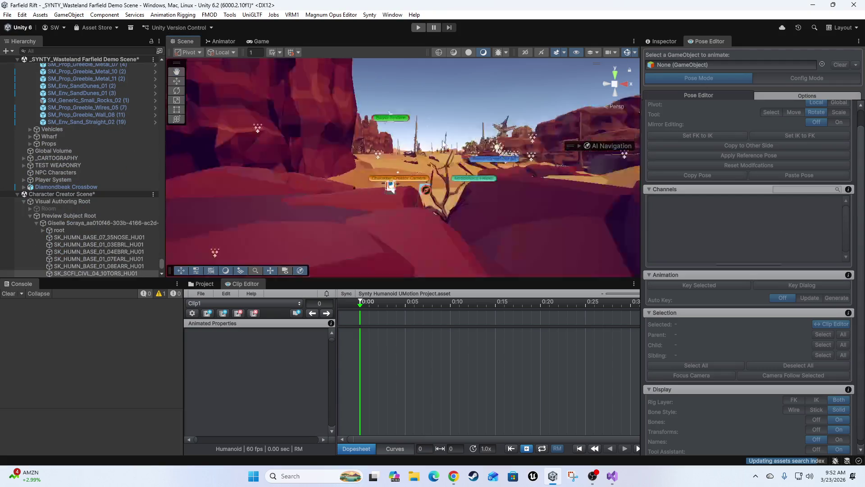
pyautogui.moveTo(500, 167)
pyautogui.mouseDown()
pyautogui.moveTo(442, 148)
pyautogui.moveTo(321, 148)
pyautogui.moveTo(494, 166)
pyautogui.moveTo(360, 155)
pyautogui.mouseUp()
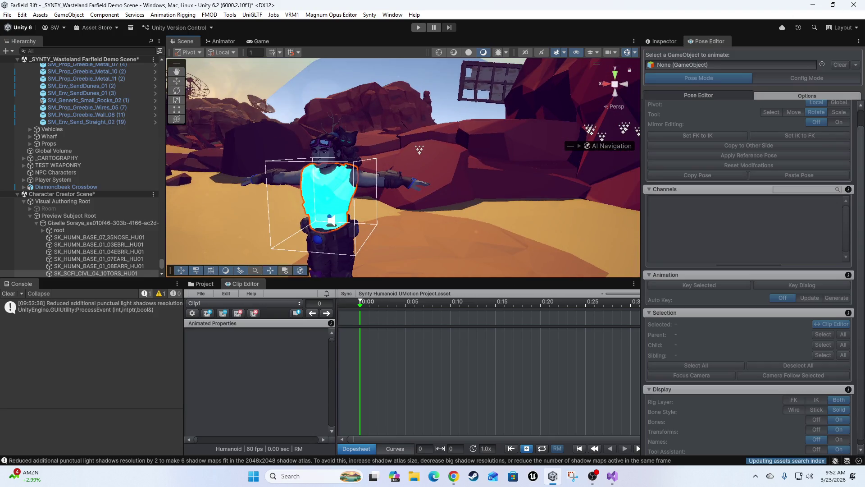
pyautogui.moveTo(717, 21); pyautogui.dragTo(405, 4)
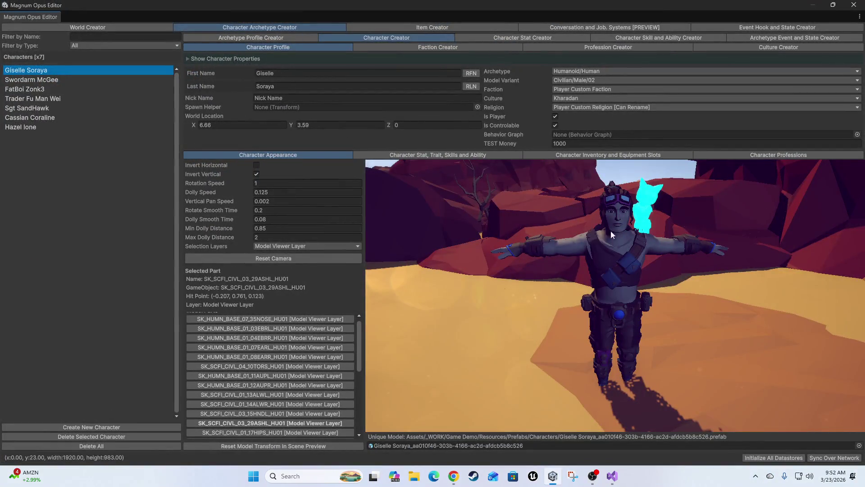
# Step: Select head, torso, belt buckle, hip pouch, legs, knee pad and upper arm in the preview, then hide the window
pyautogui.click(623, 196)
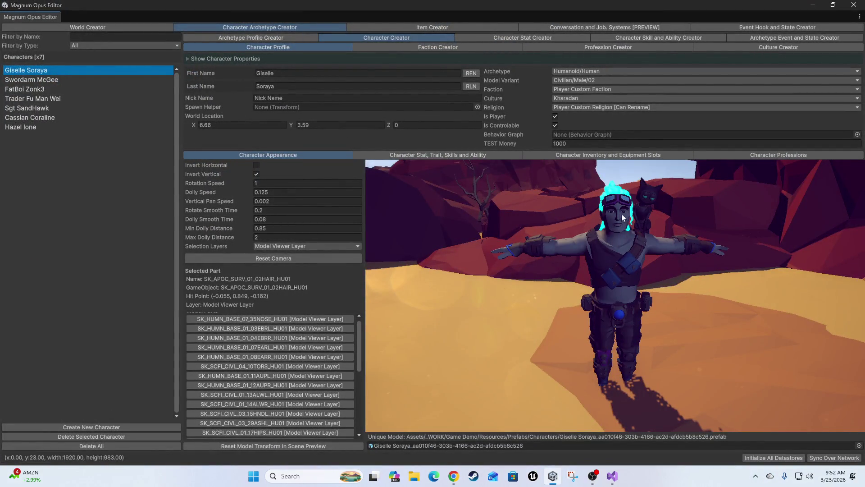
pyautogui.click(608, 280)
pyautogui.click(621, 319)
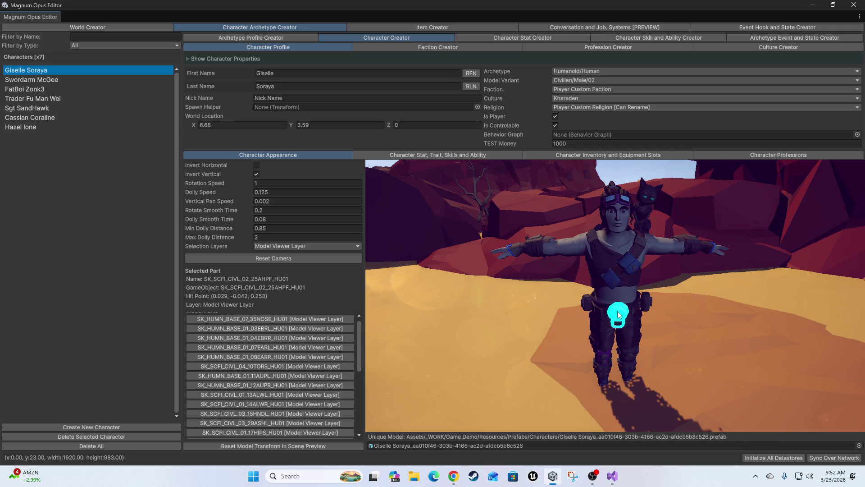
pyautogui.click(584, 306)
pyautogui.click(594, 341)
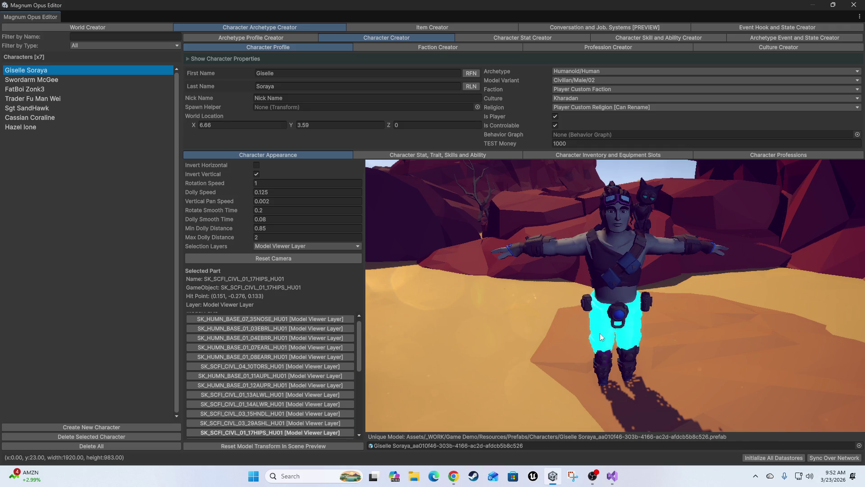
pyautogui.click(635, 358)
pyautogui.click(567, 249)
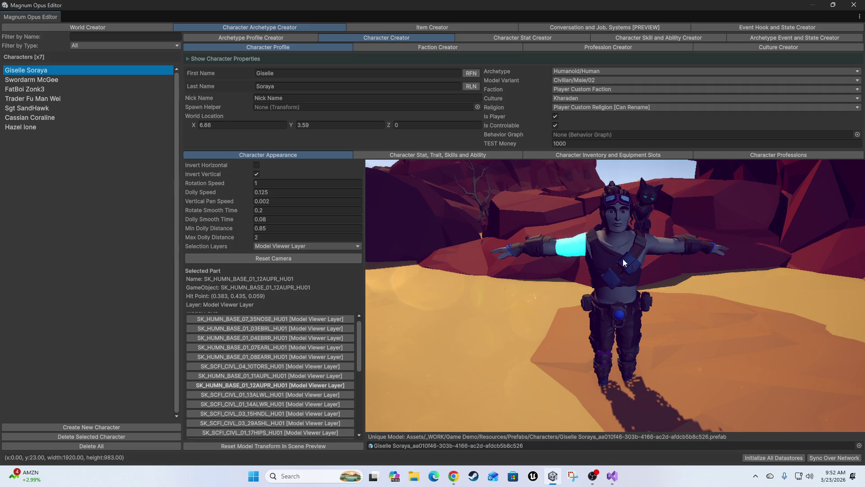
pyautogui.moveTo(625, 263); pyautogui.dragTo(801, 138)
pyautogui.hotkey('alt', 'F4')
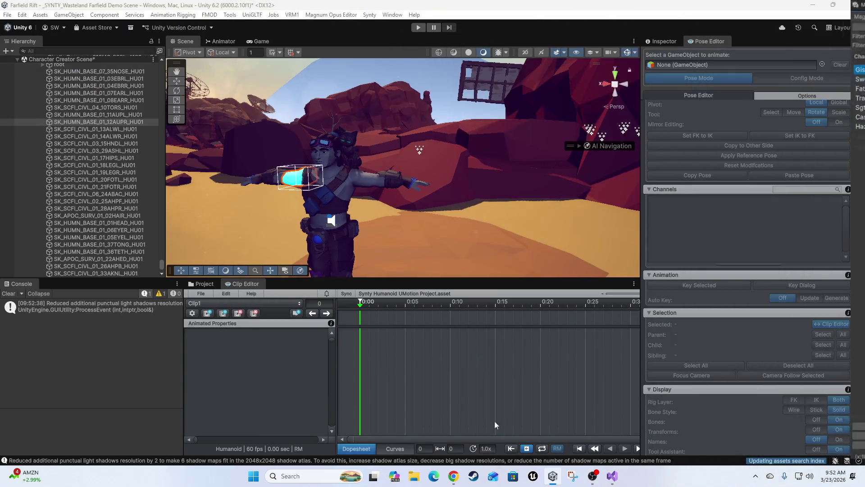
# Step: Zoom in on the character's chest and select the cat on its shoulder
pyautogui.moveTo(362, 173)
pyautogui.mouseDown()
pyautogui.moveTo(488, 144)
pyautogui.moveTo(445, 194)
pyautogui.moveTo(363, 121)
pyautogui.mouseUp()
pyautogui.moveTo(527, 146); pyautogui.dragTo(488, 153)
pyautogui.scroll(6, 447, 158)
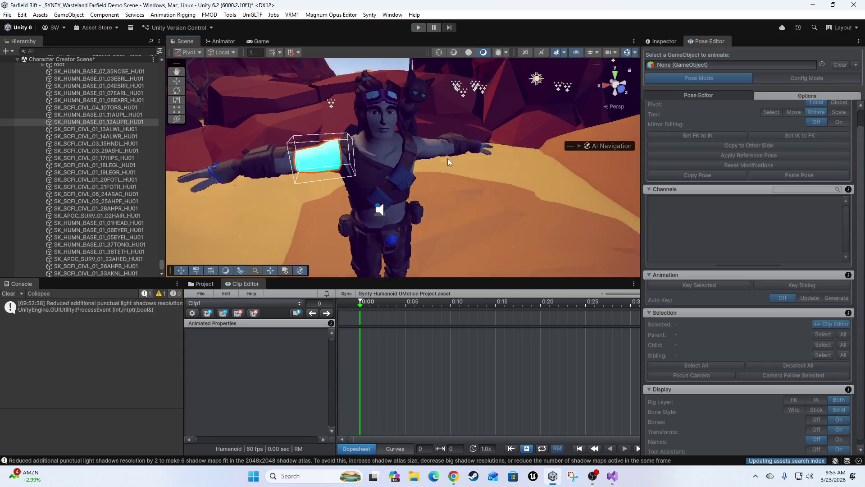
pyautogui.scroll(-8, 443, 175)
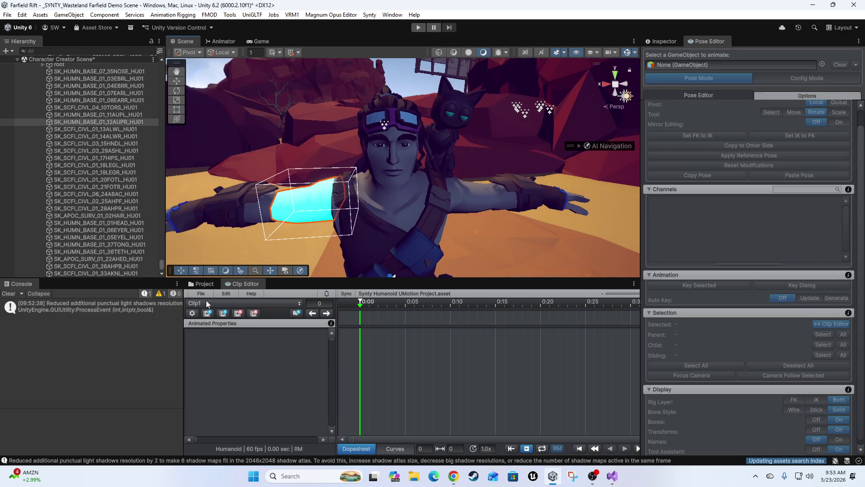
pyautogui.click(448, 116)
pyautogui.moveTo(482, 164)
pyautogui.mouseDown()
pyautogui.moveTo(385, 211)
pyautogui.moveTo(218, 204)
pyautogui.moveTo(375, 162)
pyautogui.moveTo(388, 173)
pyautogui.moveTo(331, 207)
pyautogui.moveTo(392, 216)
pyautogui.moveTo(411, 164)
pyautogui.mouseUp()
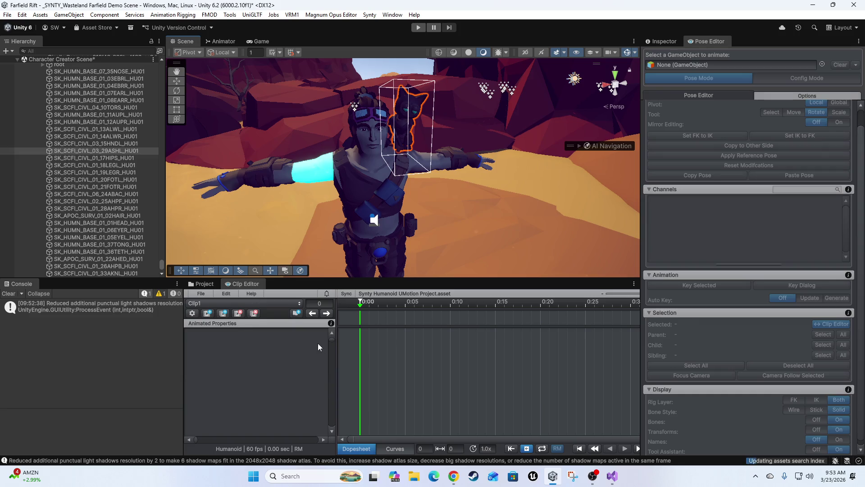
# Step: Drag the character root into the Pose Editor's object-to-animate field
pyautogui.moveTo(361, 305); pyautogui.dragTo(399, 326)
pyautogui.scroll(5, 90, 90)
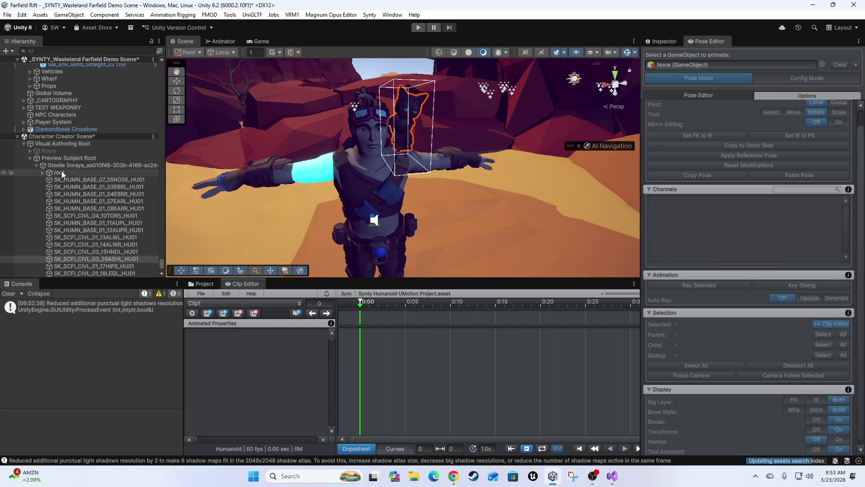
pyautogui.moveTo(56, 163); pyautogui.dragTo(739, 66)
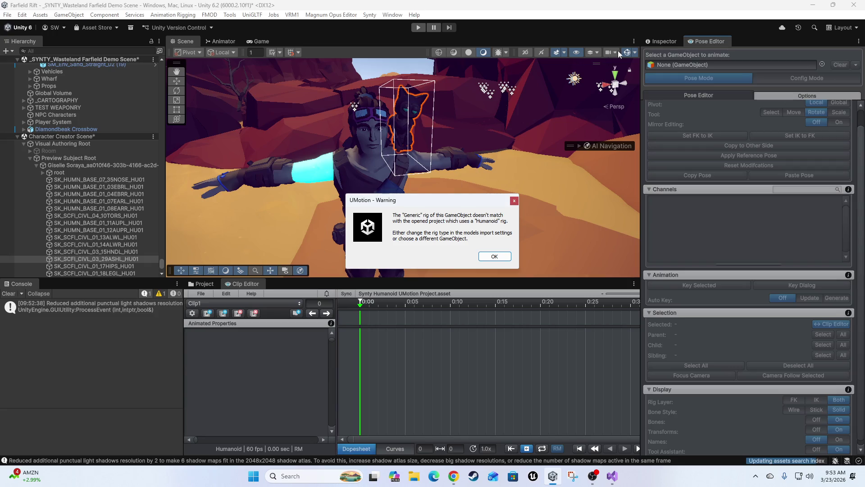
# Step: Dismiss the rig-mismatch warning and select the character's root object in the Inspector view
pyautogui.click(494, 256)
pyautogui.click(669, 44)
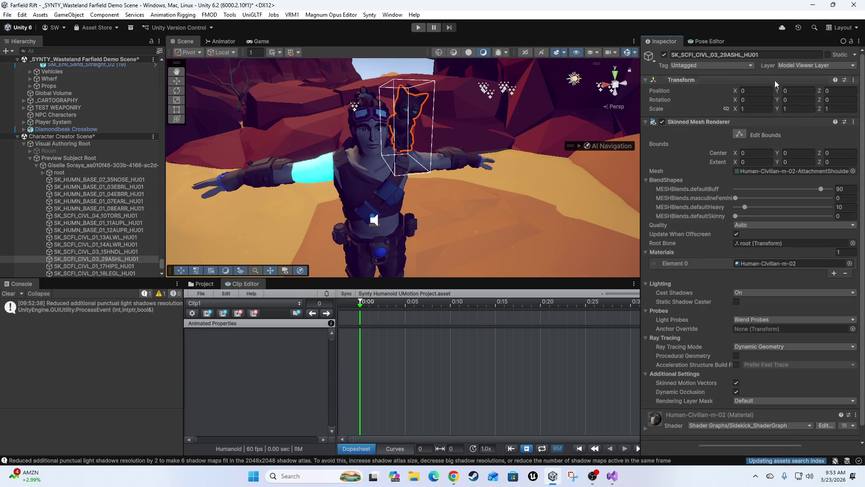
pyautogui.click(187, 191)
pyautogui.click(363, 189)
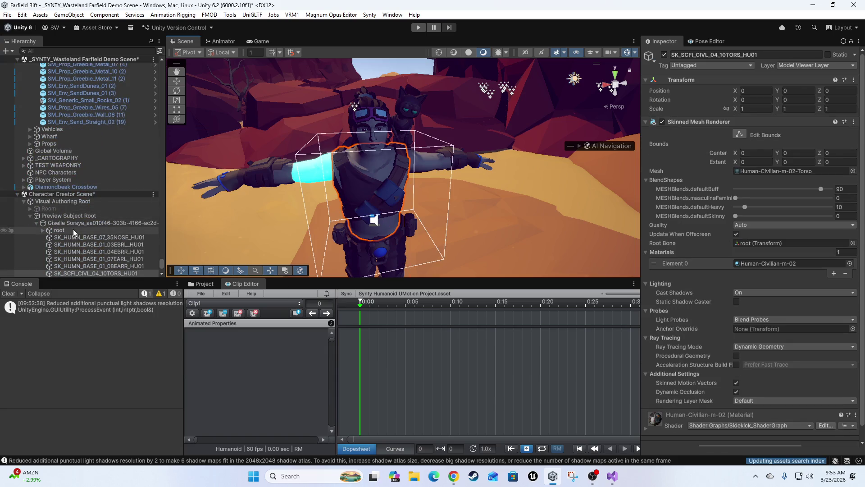
pyautogui.click(67, 223)
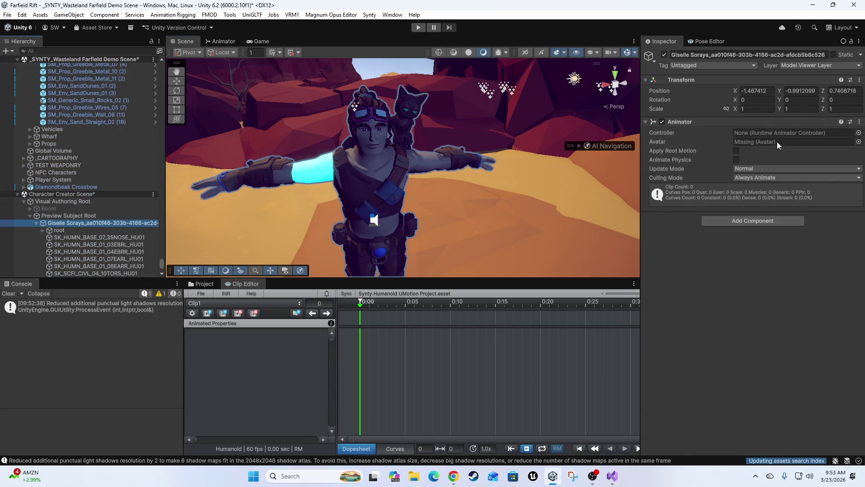
# Step: Set the Animator's Avatar to SK_BaseModelAvatar
pyautogui.click(859, 142)
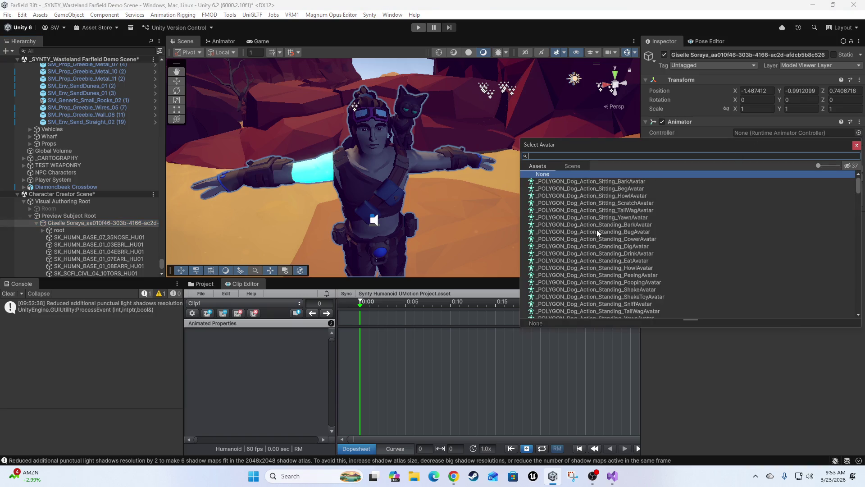
pyautogui.scroll(-5, 642, 253)
pyautogui.scroll(4, 600, 229)
pyautogui.write('sk')
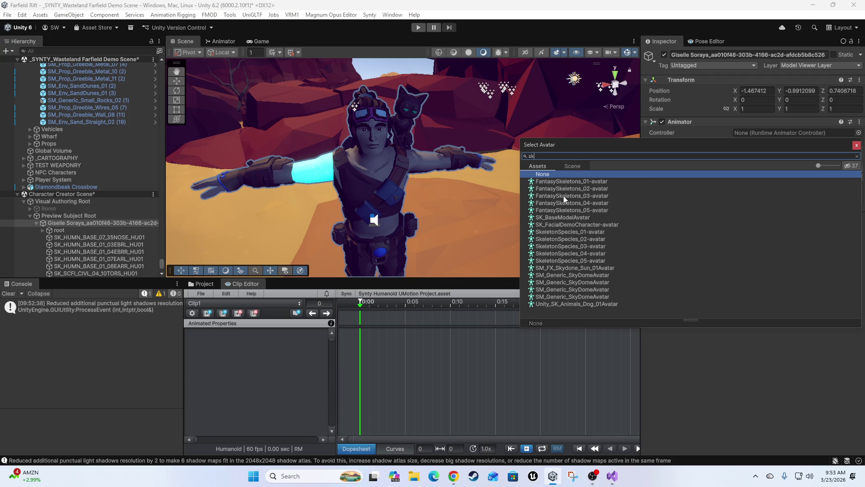
pyautogui.click(565, 218)
pyautogui.doubleClick(565, 218)
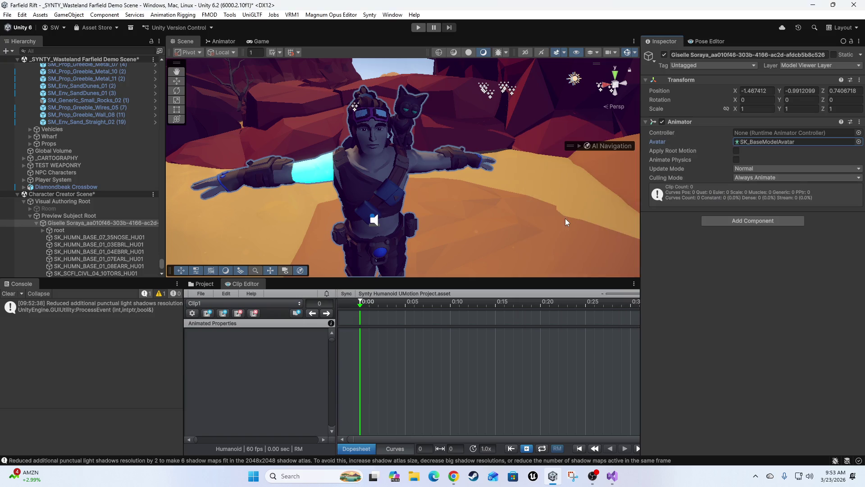
# Step: Return to the Pose Editor and open its scene object picker
pyautogui.rightClick(371, 271)
pyautogui.click(210, 358)
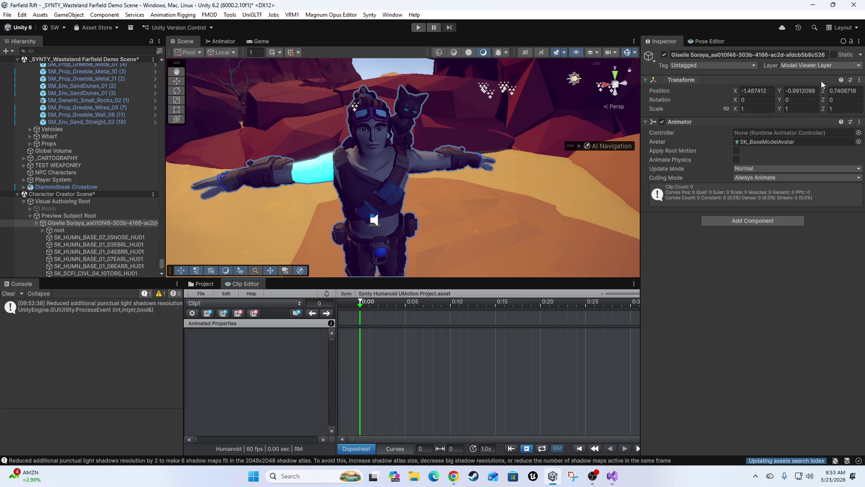
pyautogui.click(710, 42)
pyautogui.click(822, 65)
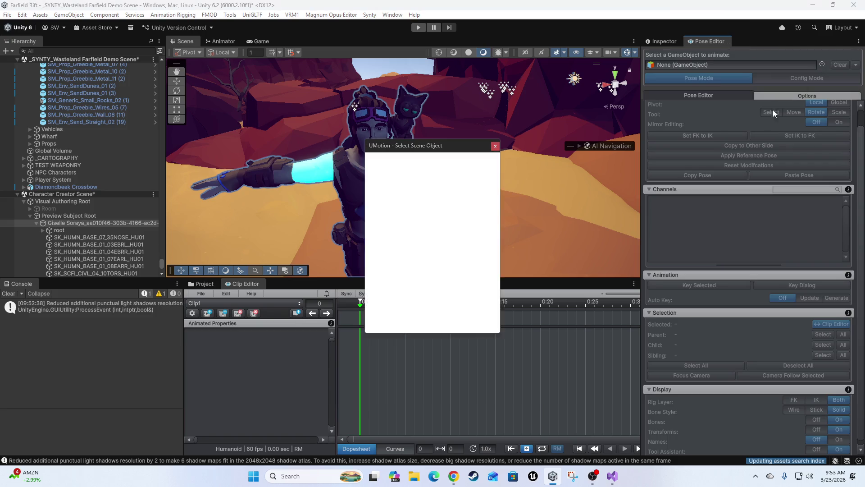
# Step: Pick the character to animate, creating its rig configuration with the head blend shapes
pyautogui.doubleClick(399, 193)
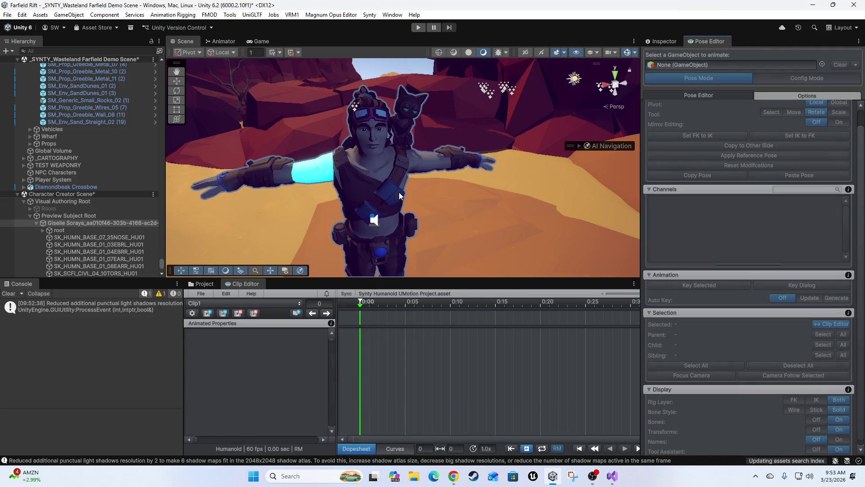
pyautogui.click(440, 285)
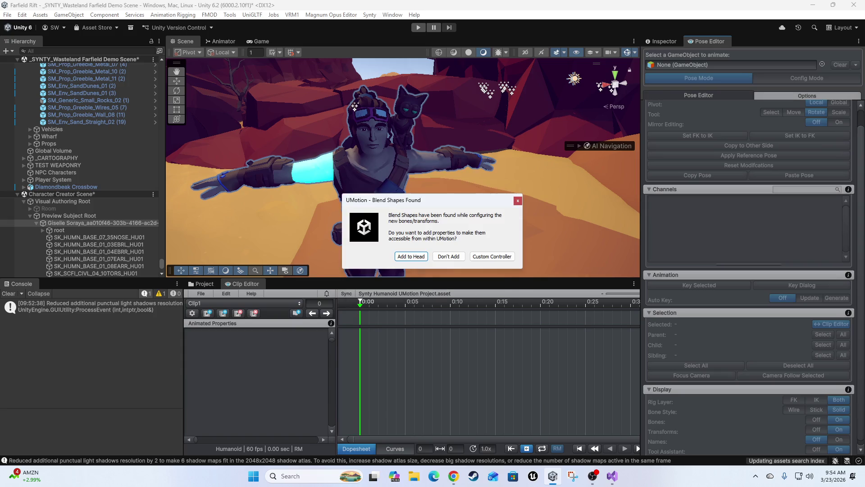
pyautogui.click(411, 256)
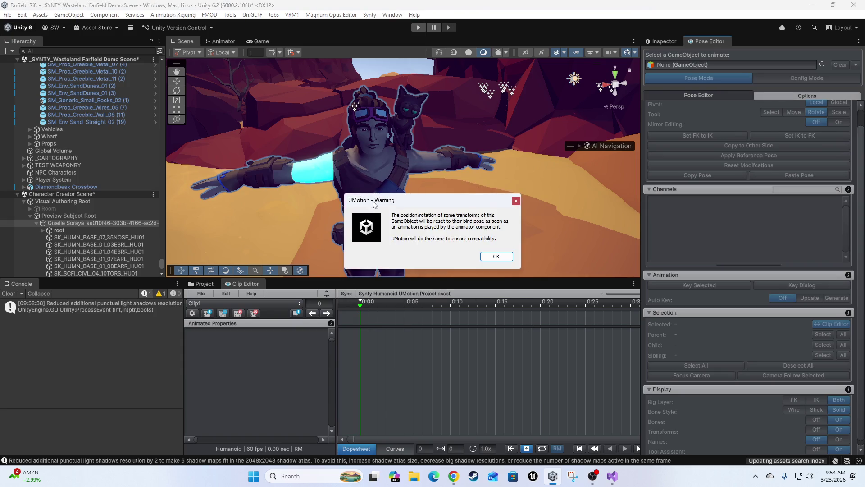
pyautogui.click(498, 257)
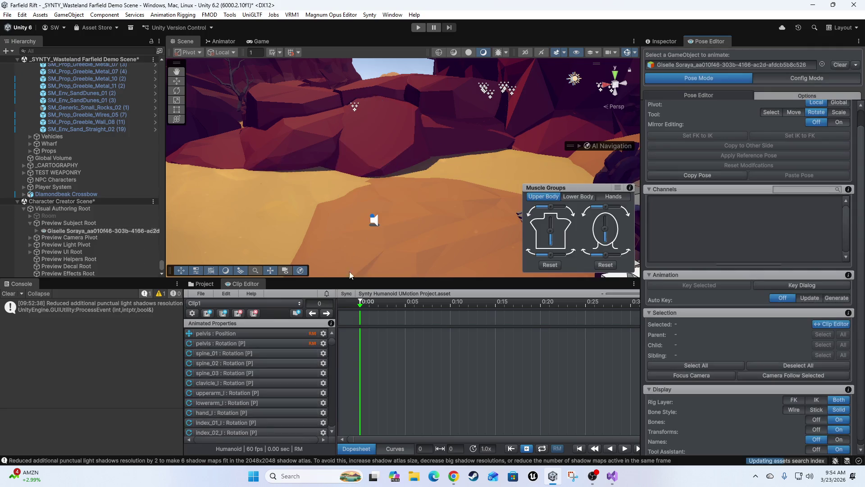
# Step: Frame the character up close, bend its upper body, and select the pelvis : Position channel
pyautogui.moveTo(304, 154)
pyautogui.mouseDown()
pyautogui.moveTo(223, 213)
pyautogui.moveTo(257, 134)
pyautogui.mouseUp()
pyautogui.moveTo(455, 161)
pyautogui.mouseDown()
pyautogui.moveTo(434, 184)
pyautogui.moveTo(299, 150)
pyautogui.moveTo(299, 168)
pyautogui.moveTo(400, 134)
pyautogui.moveTo(359, 174)
pyautogui.moveTo(376, 142)
pyautogui.moveTo(321, 185)
pyautogui.mouseUp()
pyautogui.moveTo(367, 147)
pyautogui.mouseDown()
pyautogui.moveTo(316, 156)
pyautogui.moveTo(293, 149)
pyautogui.mouseUp()
pyautogui.moveTo(550, 234)
pyautogui.mouseDown()
pyautogui.moveTo(550, 226)
pyautogui.moveTo(549, 243)
pyautogui.moveTo(541, 223)
pyautogui.moveTo(529, 227)
pyautogui.mouseUp()
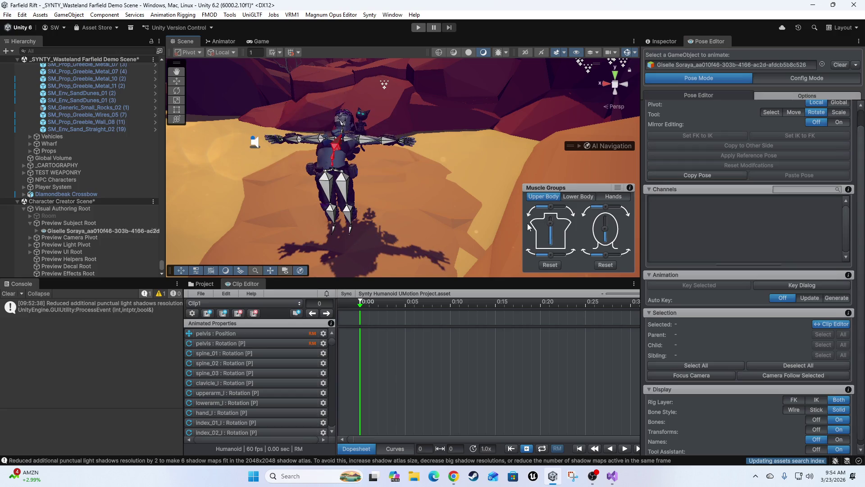
pyautogui.moveTo(383, 185)
pyautogui.mouseDown()
pyautogui.moveTo(405, 176)
pyautogui.moveTo(371, 241)
pyautogui.mouseUp()
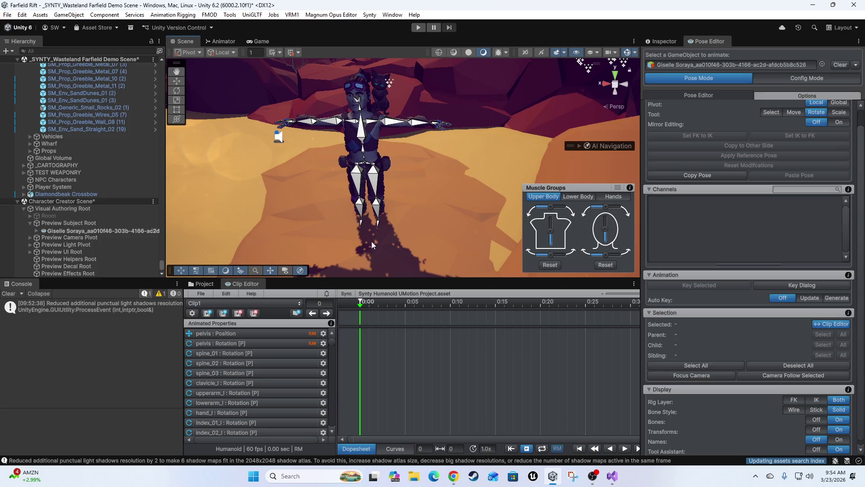
pyautogui.click(237, 334)
pyautogui.scroll(5, 456, 185)
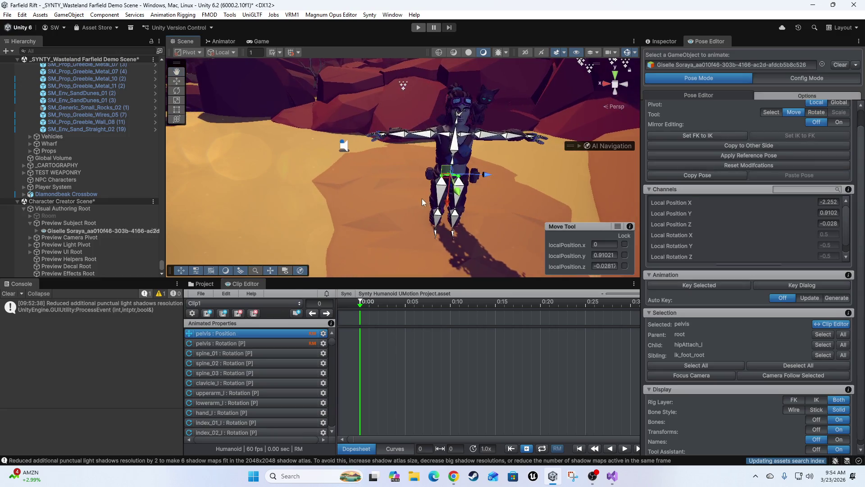
pyautogui.moveTo(462, 185); pyautogui.dragTo(514, 222)
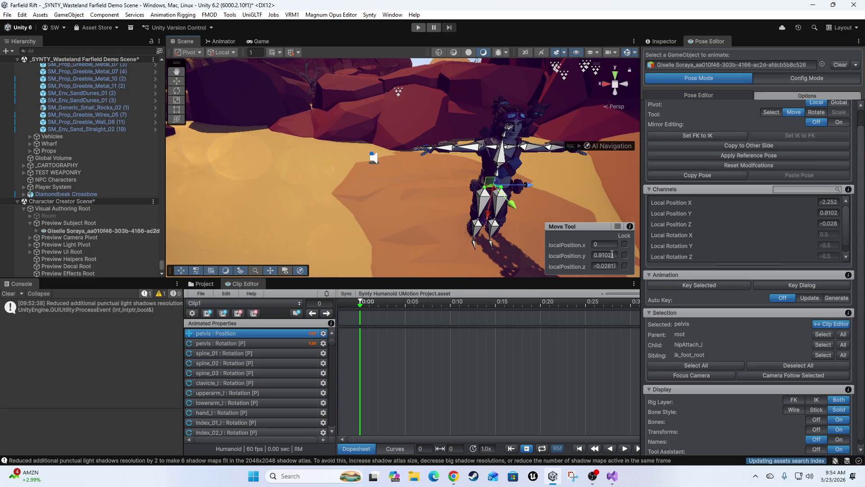
pyautogui.press('e')
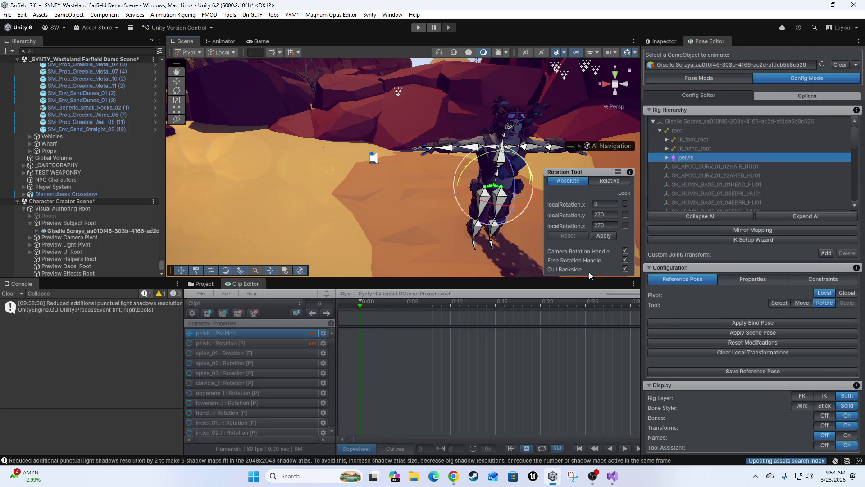
pyautogui.press('f')
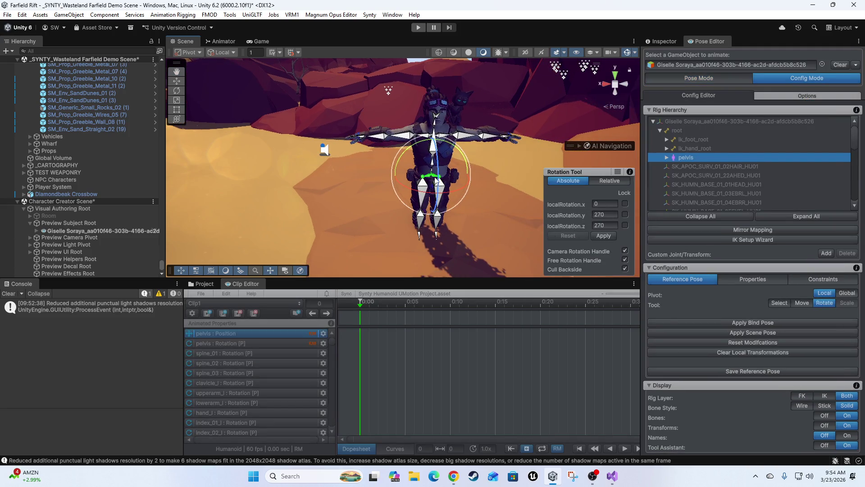
pyautogui.click(71, 222)
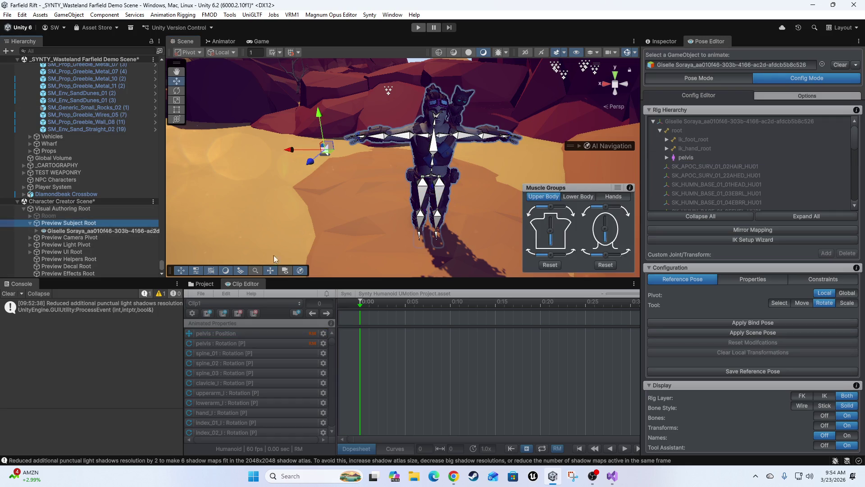
pyautogui.click(438, 154)
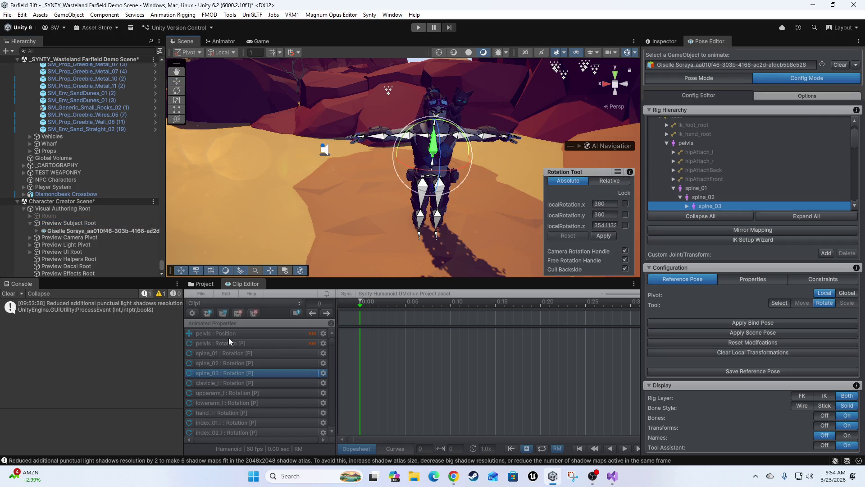
pyautogui.press('Escape')
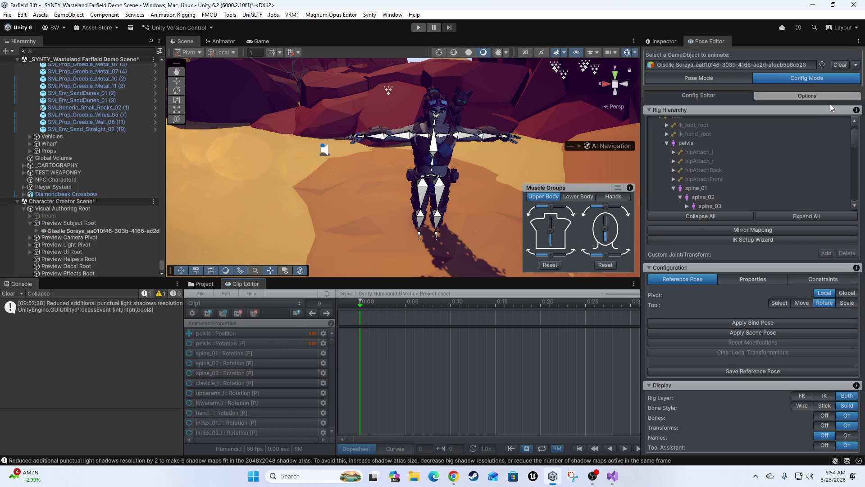
pyautogui.click(705, 81)
pyautogui.click(215, 336)
pyautogui.write('1.5')
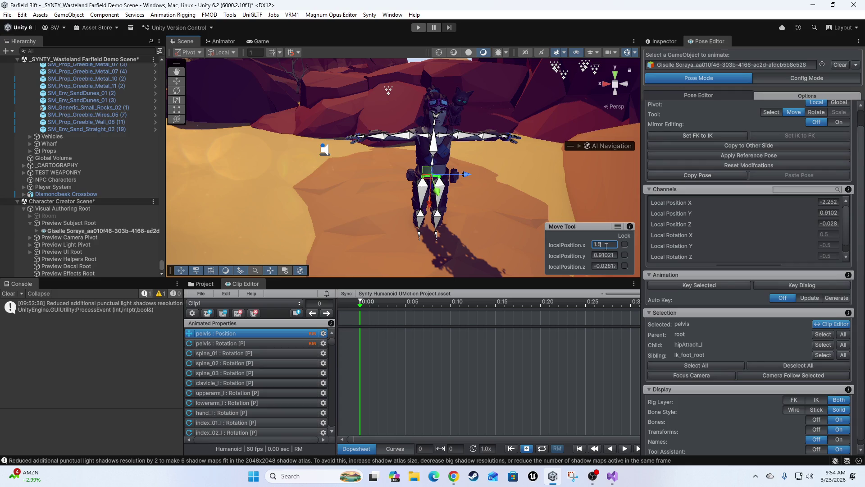
# Step: Enter pelvis local position X 1.5, Y 1 and Z -0.5 in the Move Tool overlay
pyautogui.press('Return')
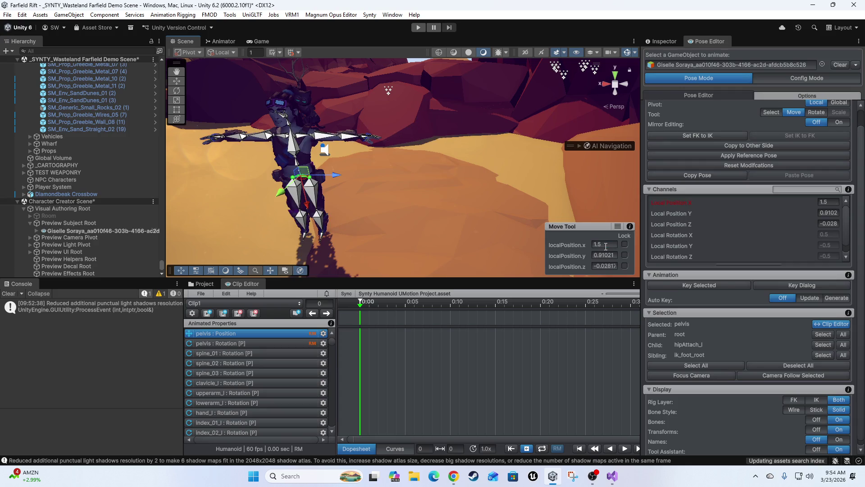
pyautogui.click(612, 256)
pyautogui.write('1')
pyautogui.press('Return')
pyautogui.click(613, 266)
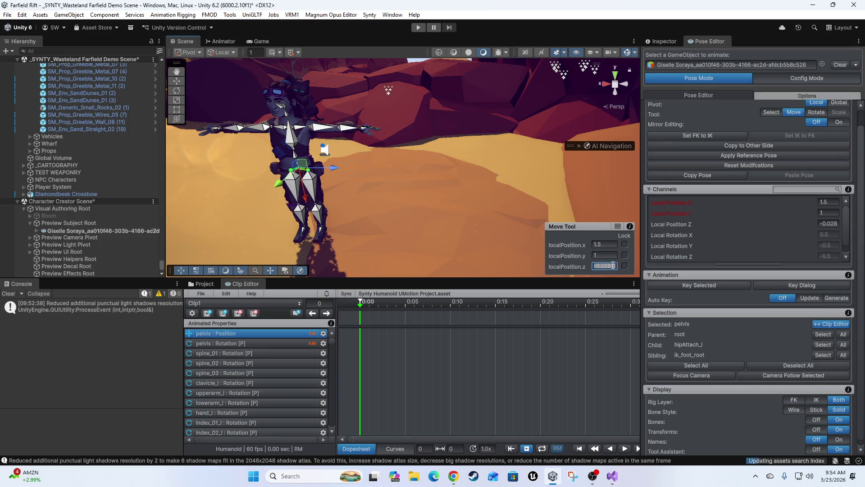
pyautogui.press('BackSpace')
pyautogui.write('0.5')
pyautogui.press('Return')
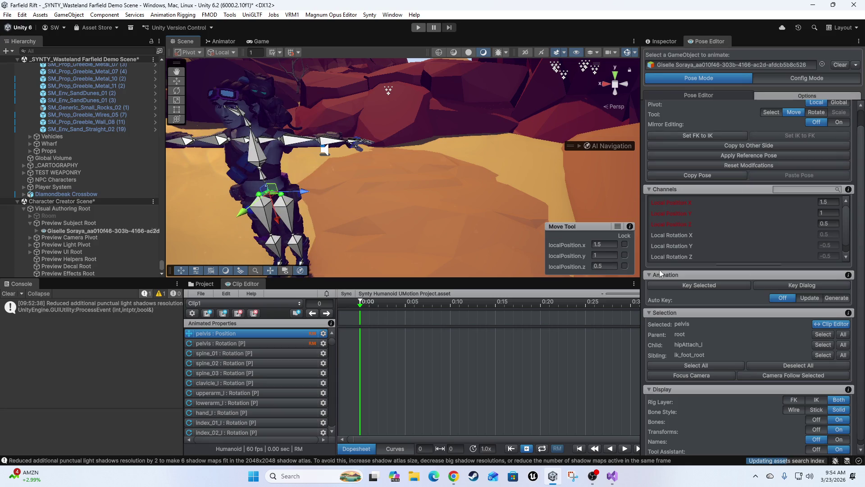
pyautogui.click(604, 266)
pyautogui.write('-')
pyautogui.write('0.5')
pyautogui.press('Return')
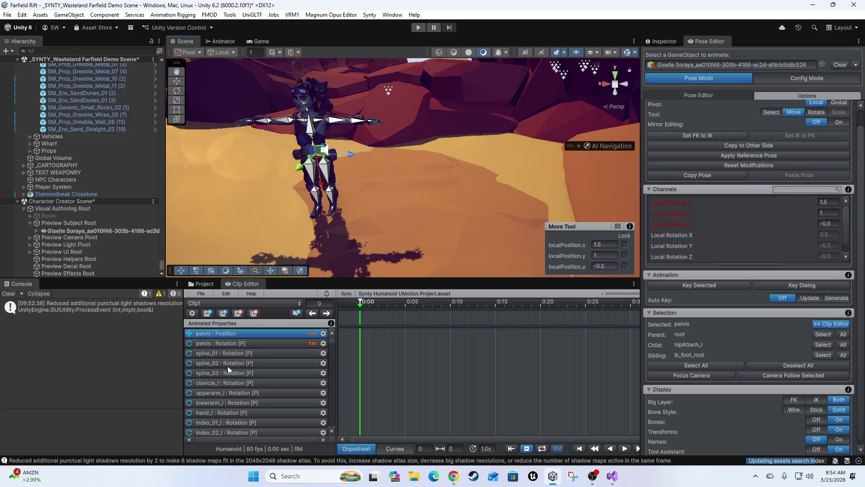
# Step: Tick the Lock checkboxes for the pelvis X, Y and Z positions
pyautogui.click(625, 244)
pyautogui.click(625, 255)
pyautogui.click(624, 266)
pyautogui.moveTo(396, 212)
pyautogui.mouseDown()
pyautogui.moveTo(438, 204)
pyautogui.moveTo(395, 211)
pyautogui.moveTo(555, 220)
pyautogui.mouseUp()
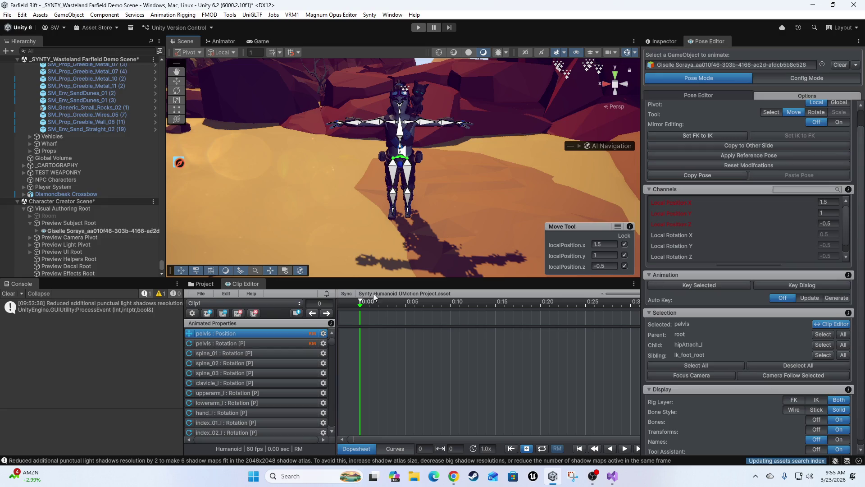
pyautogui.click(689, 285)
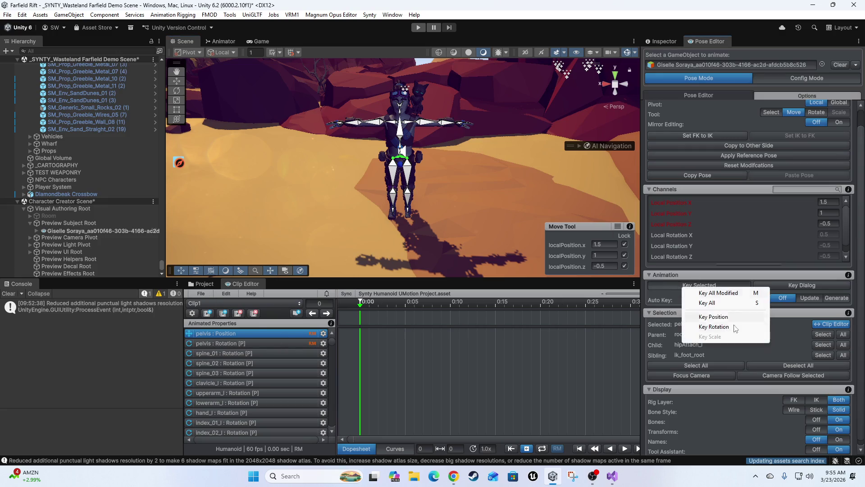
# Step: Use Key All Modified to record the pelvis position keys at 0:00 in Clip1
pyautogui.click(711, 293)
pyautogui.moveTo(399, 211); pyautogui.dragTo(432, 207)
pyautogui.moveTo(541, 201); pyautogui.dragTo(587, 211)
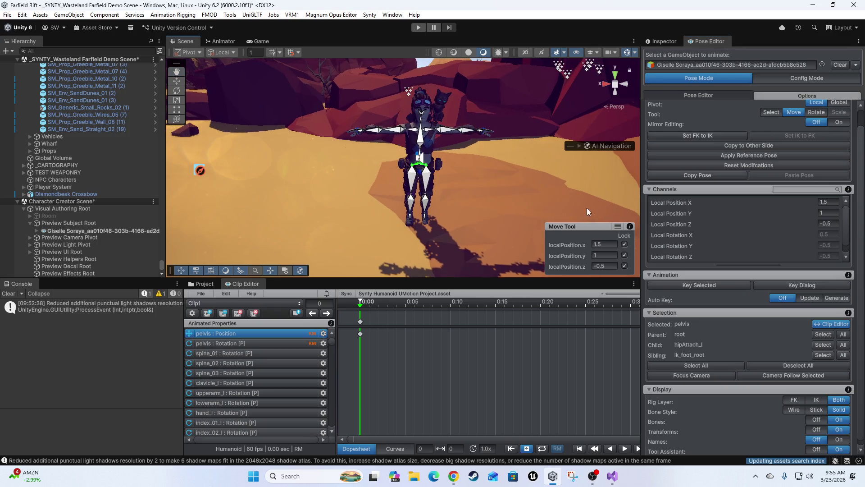
pyautogui.moveTo(273, 126); pyautogui.dragTo(237, 370)
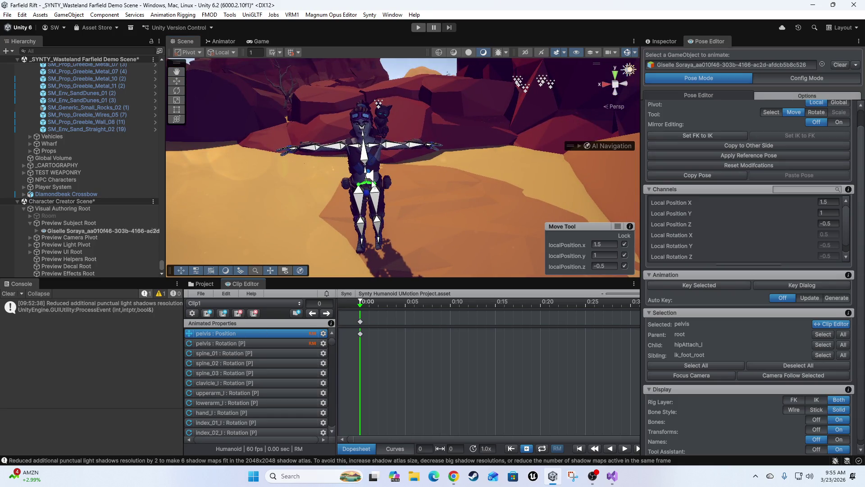
pyautogui.moveTo(469, 204)
pyautogui.mouseDown()
pyautogui.moveTo(501, 189)
pyautogui.moveTo(194, 172)
pyautogui.mouseUp()
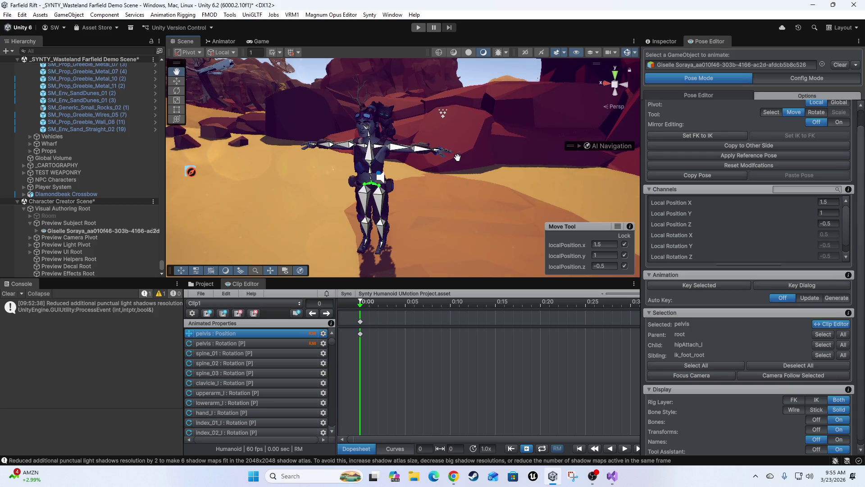
# Step: Deselect the pelvis and bend the torso sideways with the Muscle Groups sliders
pyautogui.click(380, 177)
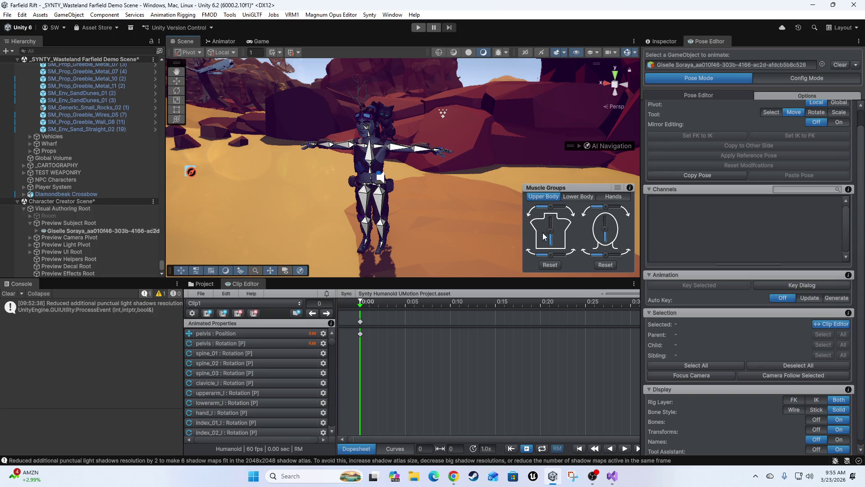
pyautogui.moveTo(550, 234)
pyautogui.mouseDown()
pyautogui.moveTo(557, 210)
pyautogui.moveTo(528, 200)
pyautogui.mouseUp()
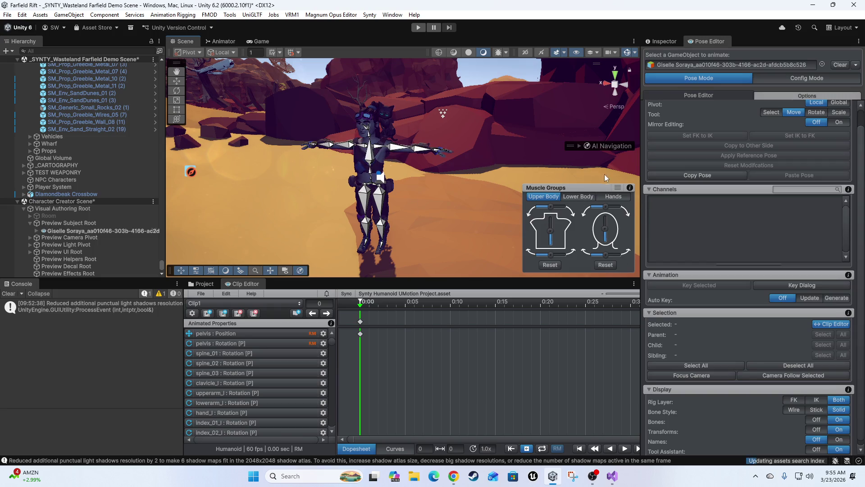
pyautogui.rightClick(234, 337)
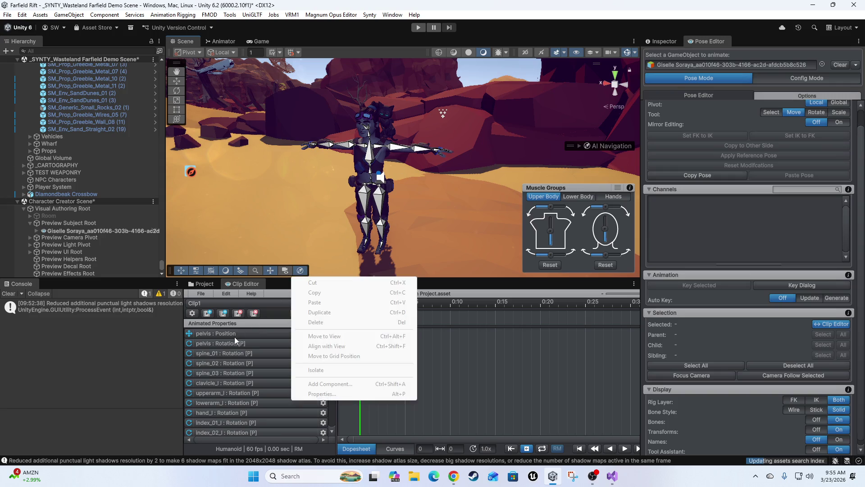
# Step: Select the pelvis position track in Clip1 and reselect the pelvis in the scene
pyautogui.click(234, 332)
pyautogui.scroll(5, 382, 194)
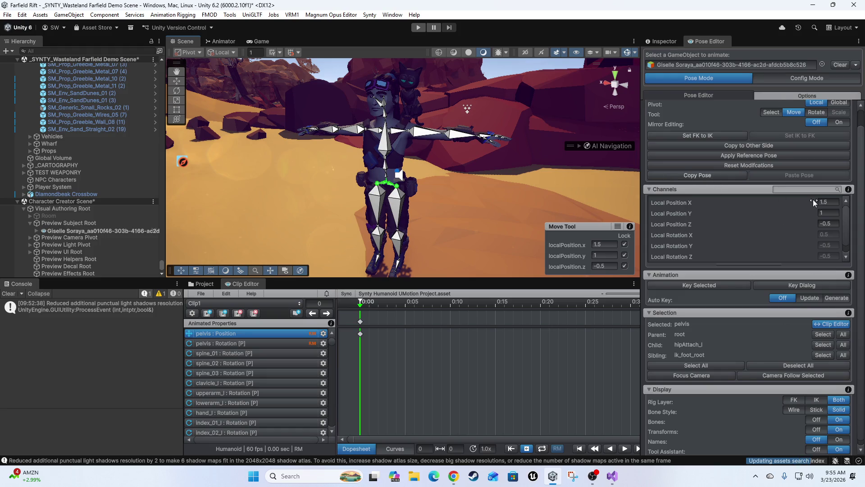
pyautogui.click(233, 343)
pyautogui.click(236, 326)
pyautogui.click(230, 334)
pyautogui.click(323, 333)
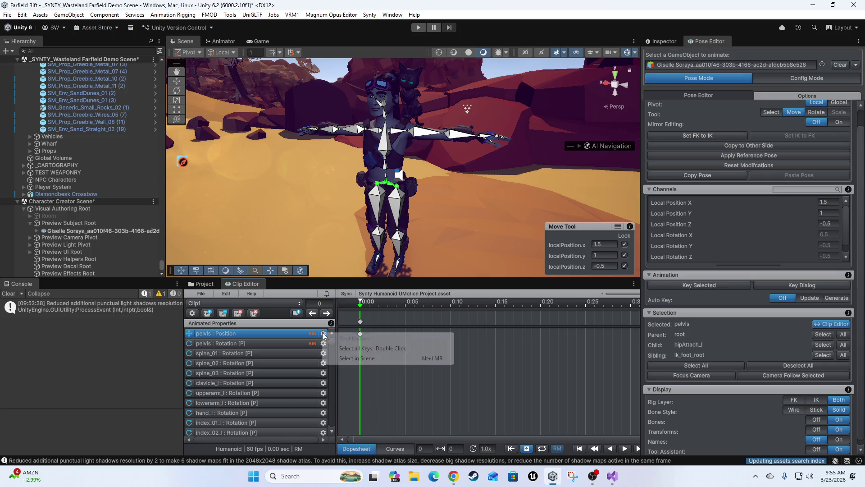
pyautogui.click(378, 358)
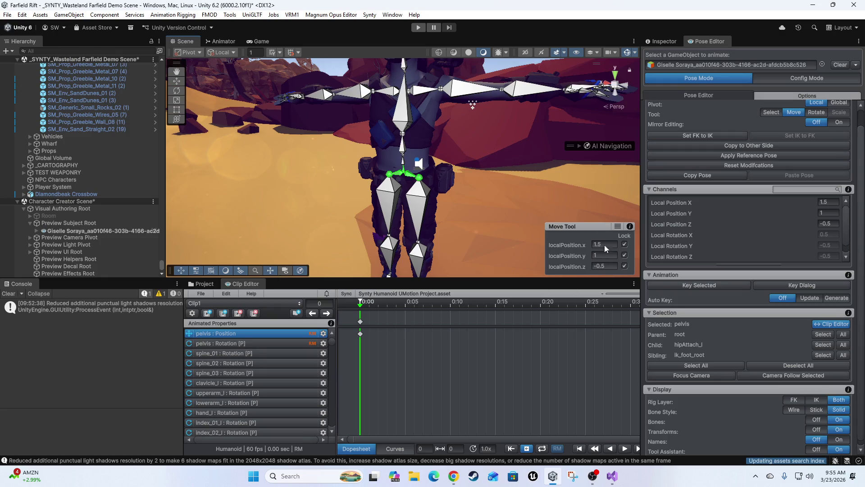
# Step: Toggle the pelvis X and Y locks, test-drag it along Z, and undo the move
pyautogui.click(624, 243)
pyautogui.click(625, 254)
pyautogui.click(624, 244)
pyautogui.moveTo(418, 164)
pyautogui.mouseDown()
pyautogui.moveTo(386, 191)
pyautogui.moveTo(346, 205)
pyautogui.mouseUp()
pyautogui.hotkey('ctrl', 'z')
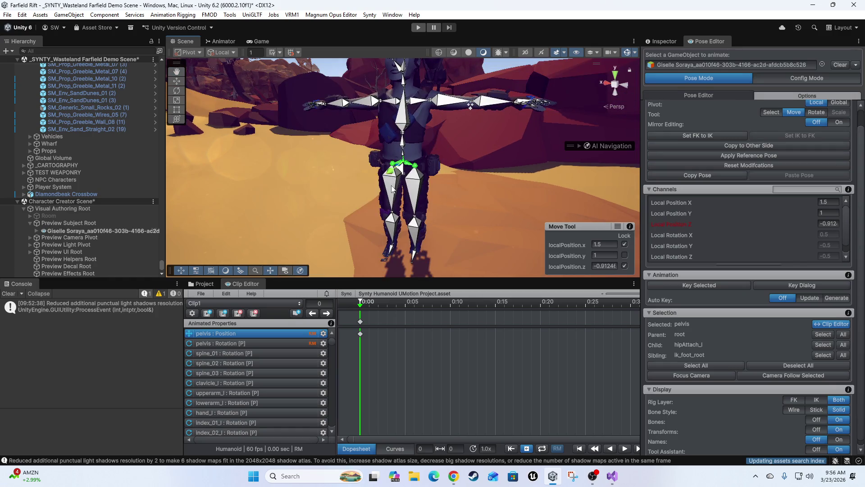
# Step: Relock Y, unlock X, test raising the pelvis and undo, then select all 55 rig bones
pyautogui.click(624, 255)
pyautogui.click(624, 244)
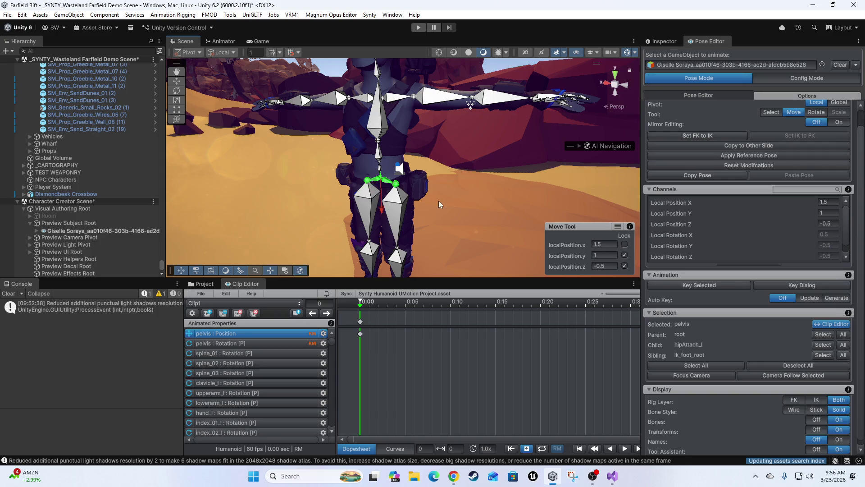
pyautogui.moveTo(378, 210); pyautogui.dragTo(384, 204)
pyautogui.hotkey('ctrl', 'z')
pyautogui.moveTo(515, 179)
pyautogui.mouseDown()
pyautogui.moveTo(426, 185)
pyautogui.moveTo(443, 194)
pyautogui.moveTo(352, 163)
pyautogui.moveTo(426, 195)
pyautogui.mouseUp()
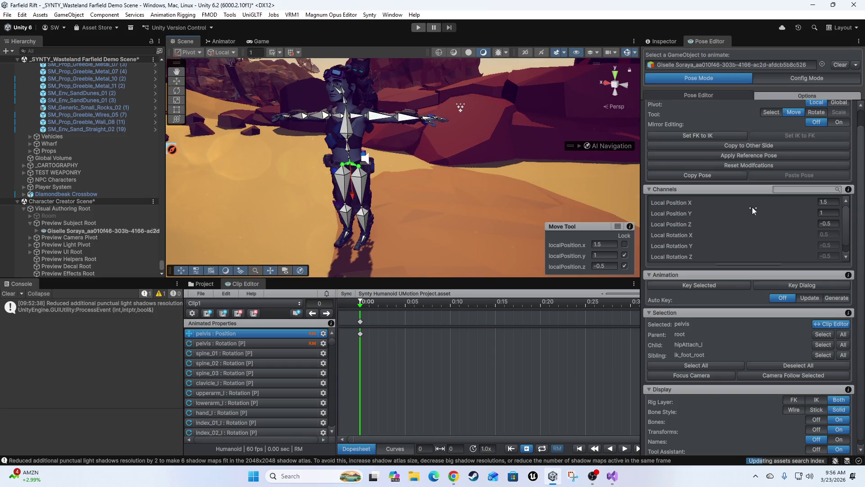
pyautogui.click(686, 365)
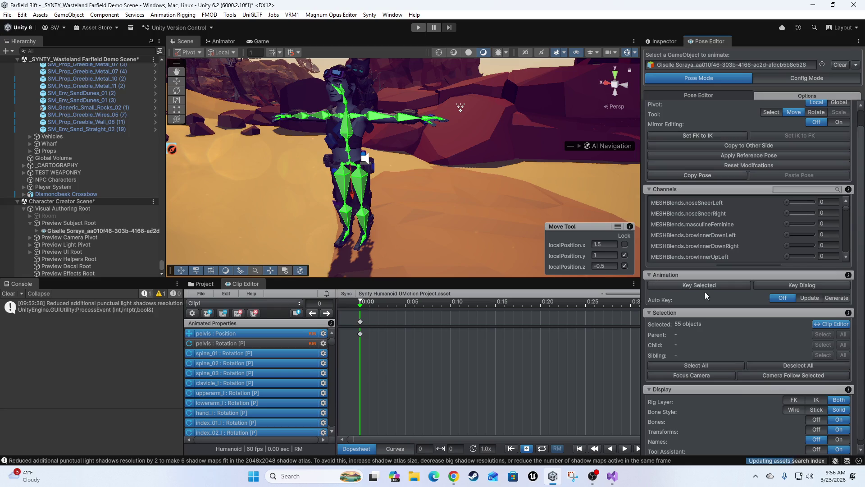
# Step: Switch UMotion's pose editor to Config Mode with the Move tool active
pyautogui.click(721, 133)
pyautogui.click(782, 78)
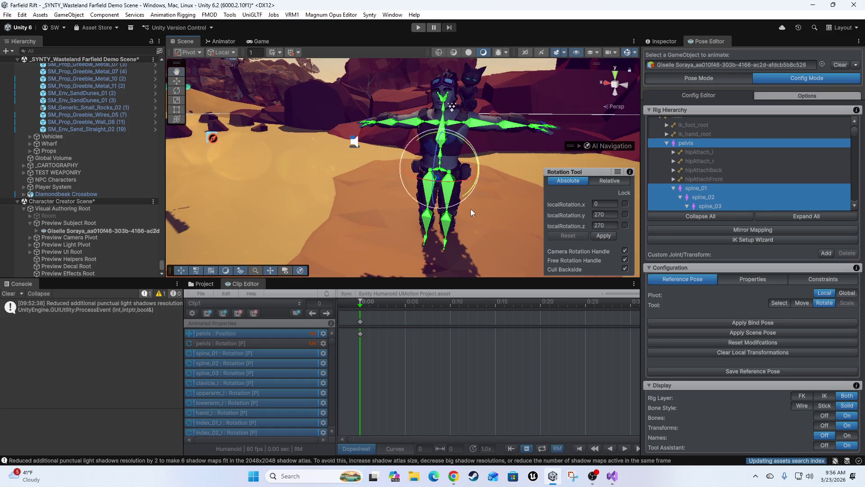
pyautogui.press('w')
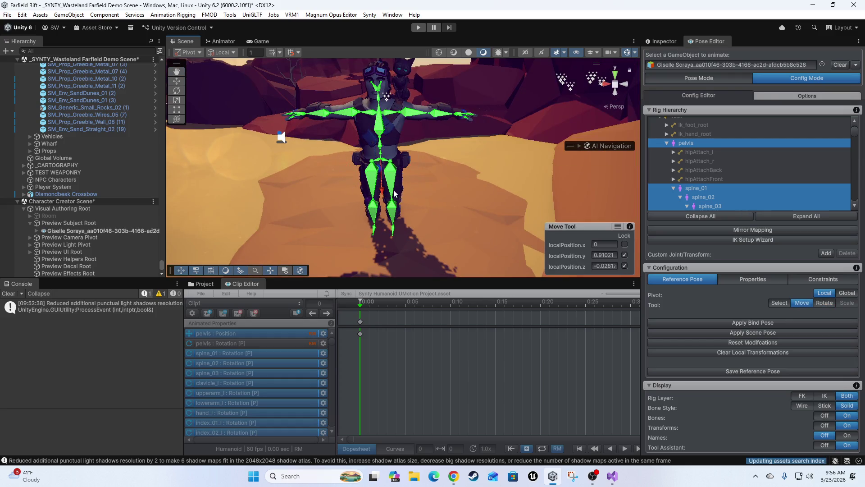
# Step: Unlock the pelvis Y and Z axes, set X to 1.5, and continue past the warning
pyautogui.moveTo(379, 212); pyautogui.dragTo(621, 262)
pyautogui.click(624, 265)
pyautogui.click(625, 255)
pyautogui.click(607, 245)
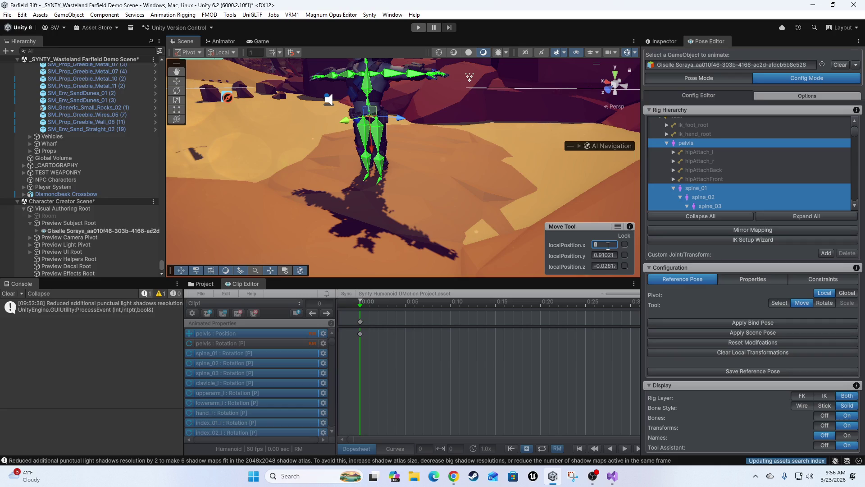
pyautogui.write('.5')
pyautogui.press('Return')
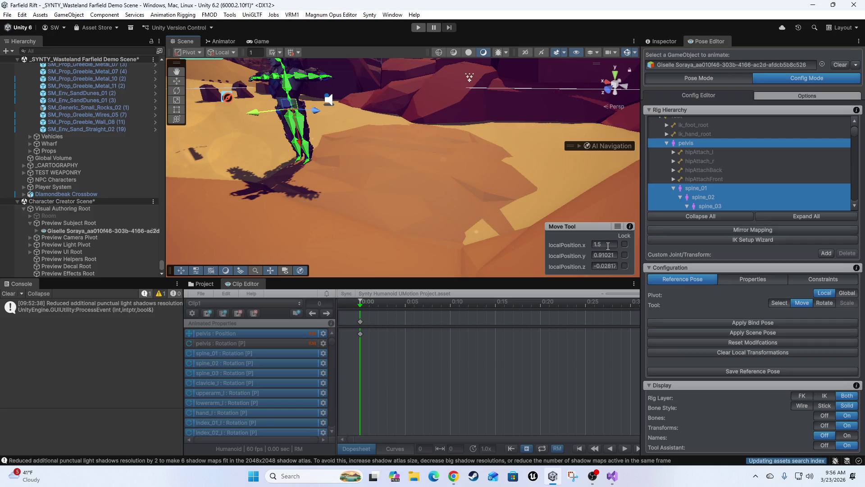
pyautogui.click(518, 204)
pyautogui.moveTo(536, 223)
pyautogui.mouseDown()
pyautogui.moveTo(402, 197)
pyautogui.moveTo(441, 211)
pyautogui.moveTo(496, 198)
pyautogui.mouseUp()
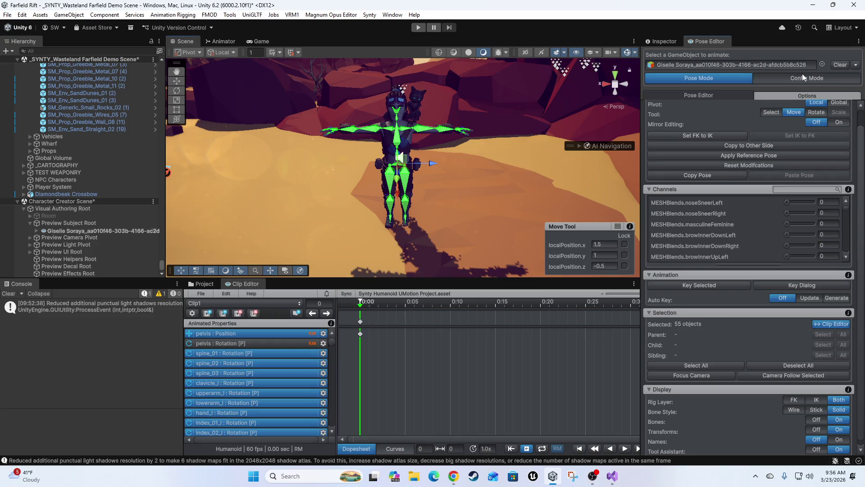
# Step: Back in Config Mode, re-enter 1.5 as the pelvis X position
pyautogui.click(800, 78)
pyautogui.click(608, 245)
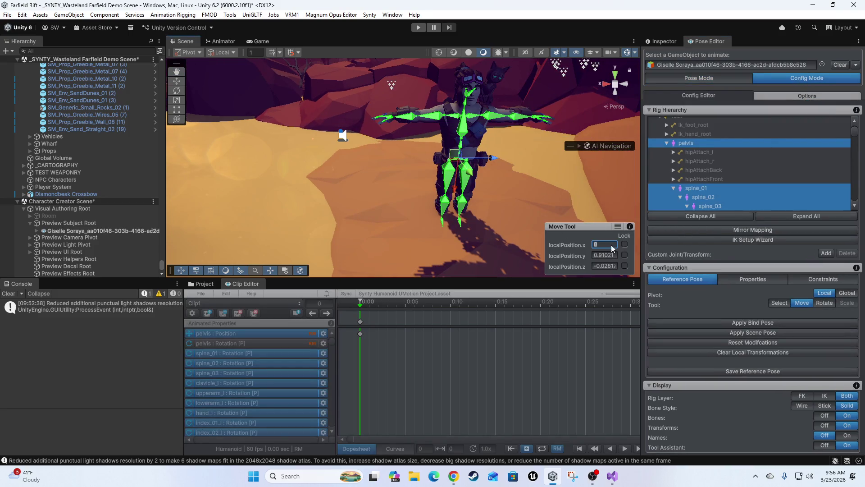
pyautogui.write('.5')
pyautogui.press('Return')
pyautogui.rightClick(604, 246)
pyautogui.click(585, 257)
# Step: Set pelvis Y to 1 and Z to -0.5, then start the IK Setup Wizard
pyautogui.click(604, 255)
pyautogui.write('1')
pyautogui.click(615, 266)
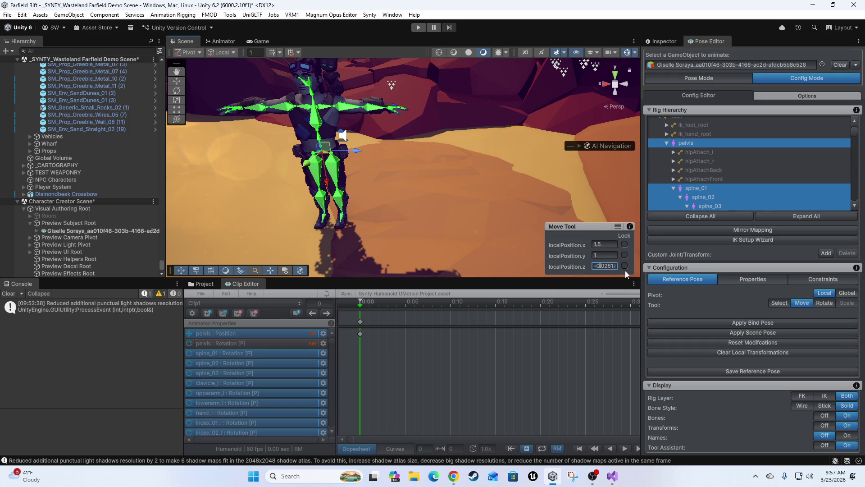
pyautogui.write('-')
pyautogui.write('0.5')
pyautogui.press('Return')
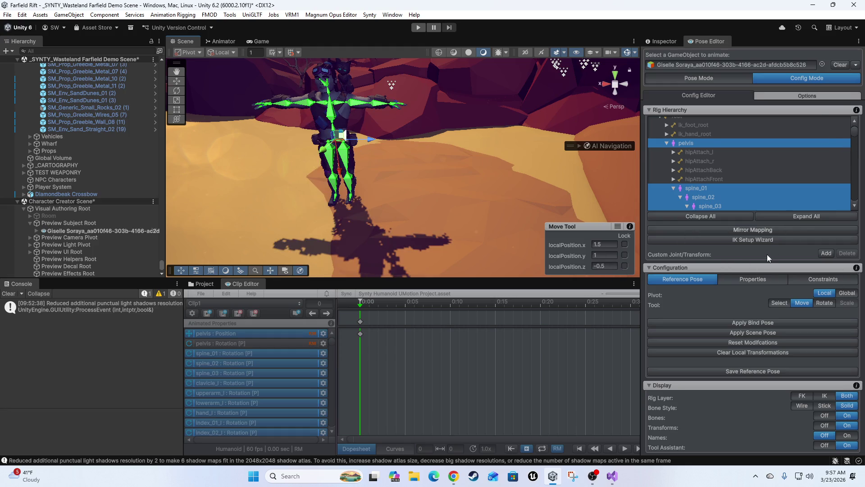
pyautogui.click(769, 241)
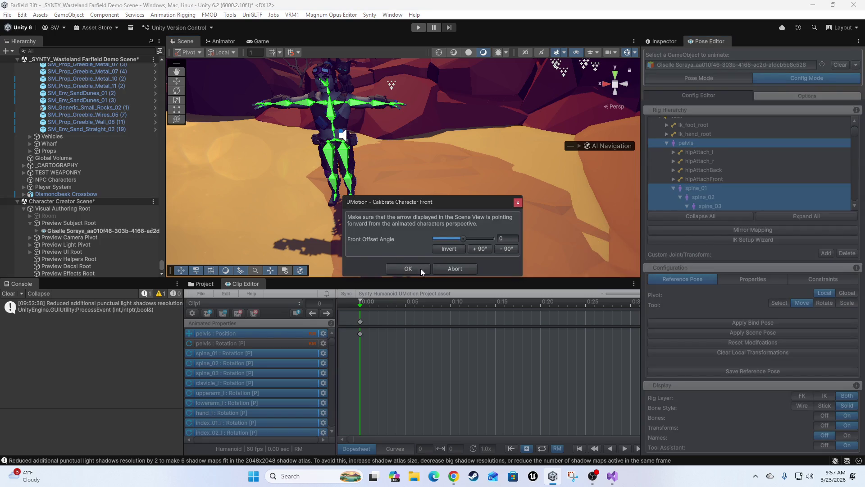
pyautogui.moveTo(271, 180); pyautogui.dragTo(328, 280)
pyautogui.moveTo(280, 165)
pyautogui.mouseDown()
pyautogui.moveTo(323, 123)
pyautogui.moveTo(425, 109)
pyautogui.mouseUp()
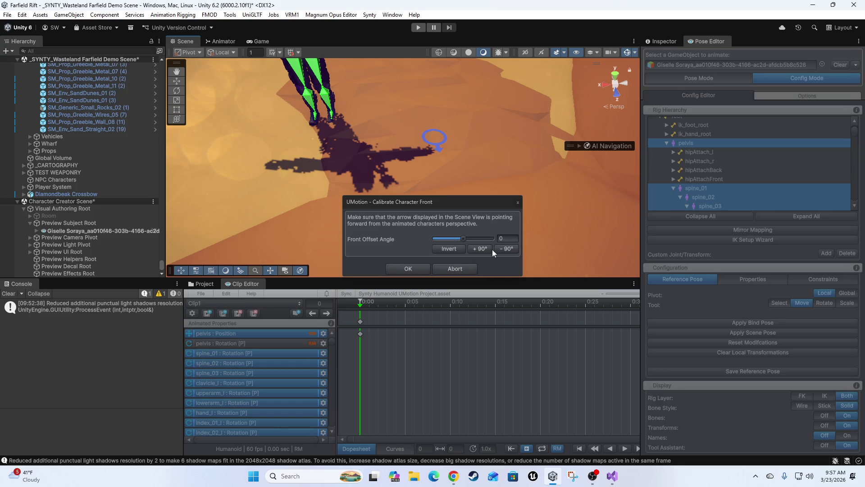
pyautogui.moveTo(463, 238)
pyautogui.mouseDown()
pyautogui.moveTo(404, 231)
pyautogui.moveTo(501, 230)
pyautogui.moveTo(469, 237)
pyautogui.mouseUp()
pyautogui.click(505, 238)
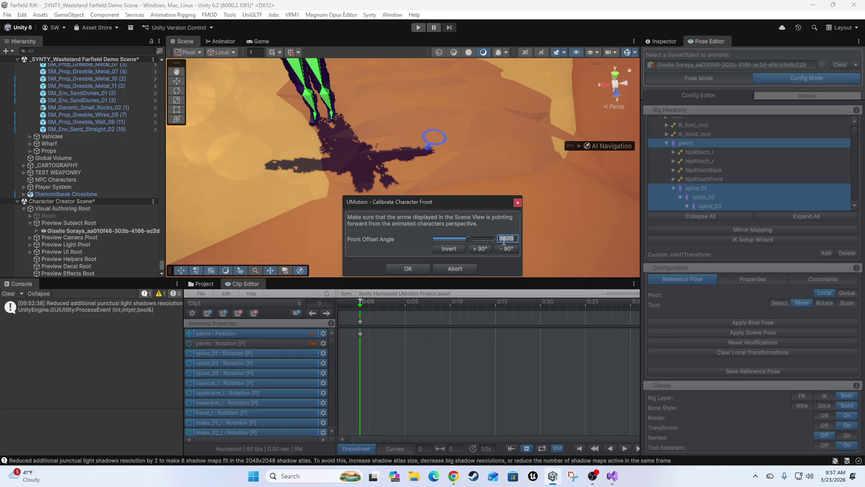
pyautogui.write('90')
pyautogui.press('Return')
pyautogui.press('BackSpace')
pyautogui.press('Return')
pyautogui.click(415, 269)
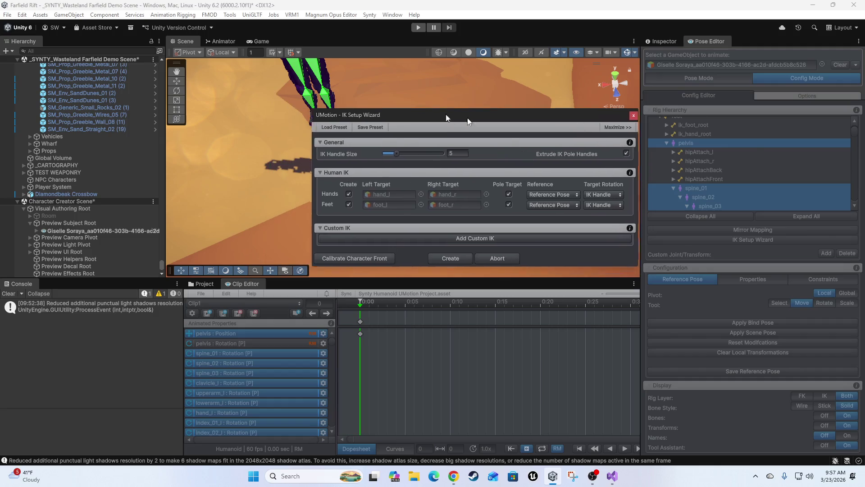
# Step: Set the IK Handle Size to 7 and accept the character-front calibration
pyautogui.moveTo(400, 113); pyautogui.dragTo(598, 127)
pyautogui.moveTo(550, 167); pyautogui.dragTo(562, 169)
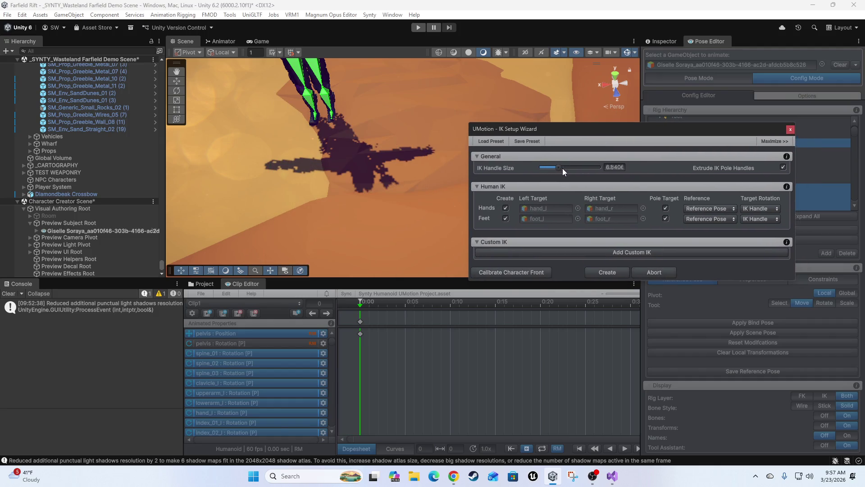
pyautogui.write('7')
pyautogui.click(492, 274)
pyautogui.click(415, 268)
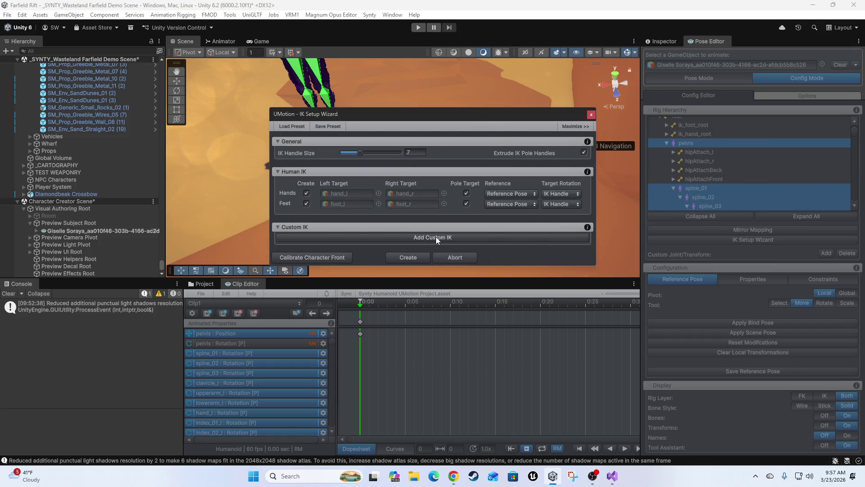
# Step: Set both the Hands and Feet Reference dropdowns to FK Pose
pyautogui.click(525, 194)
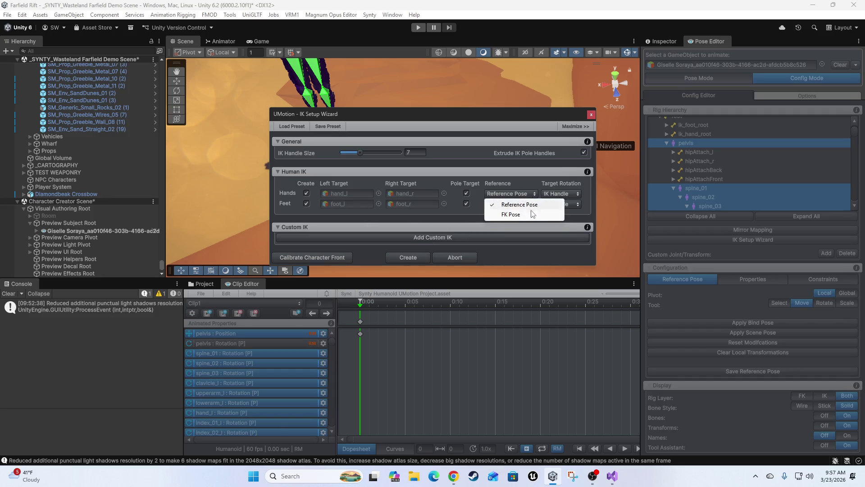
pyautogui.click(529, 215)
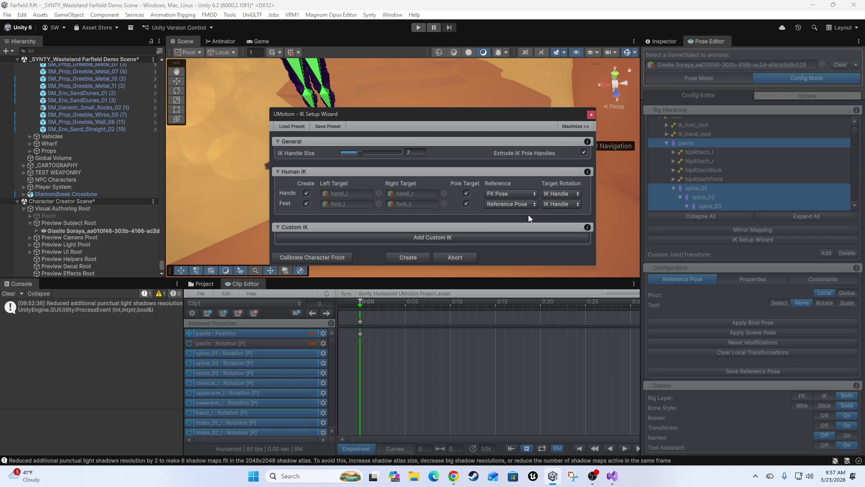
pyautogui.click(520, 204)
pyautogui.click(513, 224)
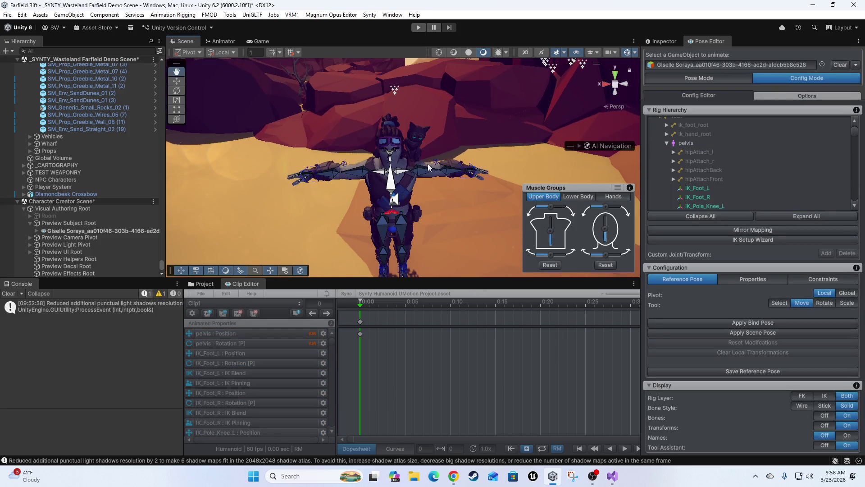
# Step: Adjust the upper-body spine muscle, then reset the Upper Body muscles
pyautogui.moveTo(550, 231); pyautogui.dragTo(551, 230)
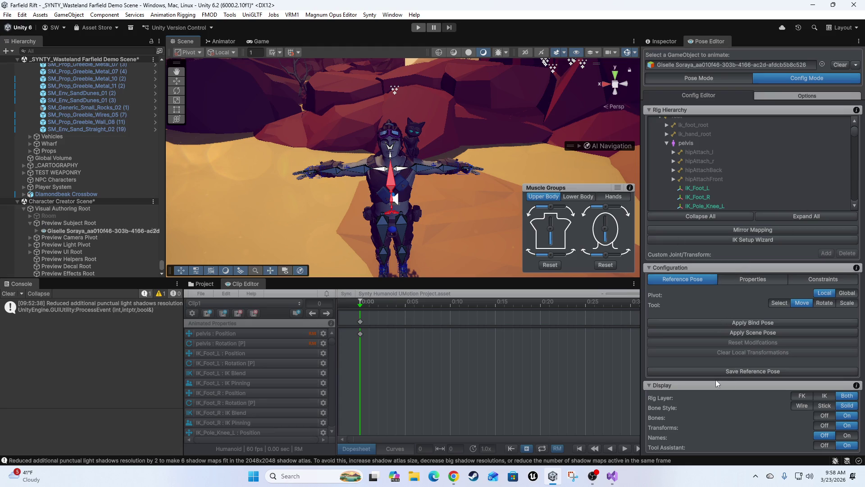
pyautogui.click(551, 265)
pyautogui.moveTo(458, 204)
pyautogui.mouseDown()
pyautogui.moveTo(413, 204)
pyautogui.moveTo(484, 236)
pyautogui.mouseUp()
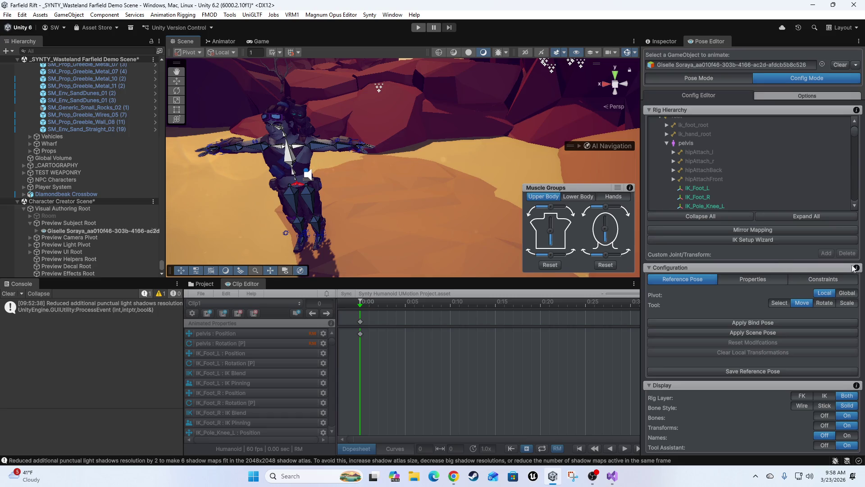
pyautogui.moveTo(406, 188); pyautogui.dragTo(406, 207)
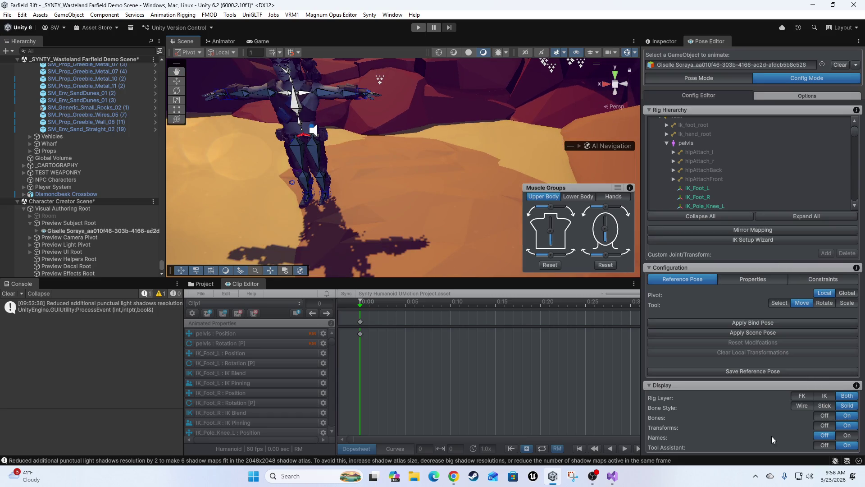
# Step: Set Display Bone Style to Stick and Bones to Off
pyautogui.click(823, 407)
pyautogui.click(823, 415)
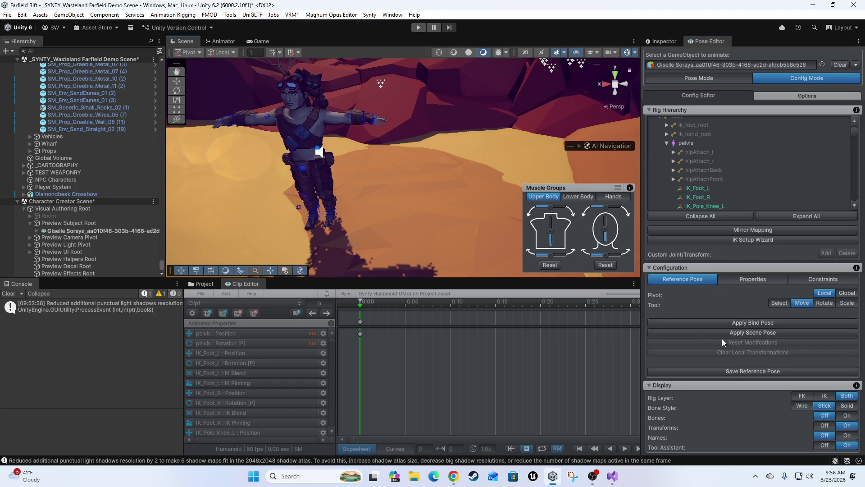
pyautogui.click(749, 334)
pyautogui.click(765, 341)
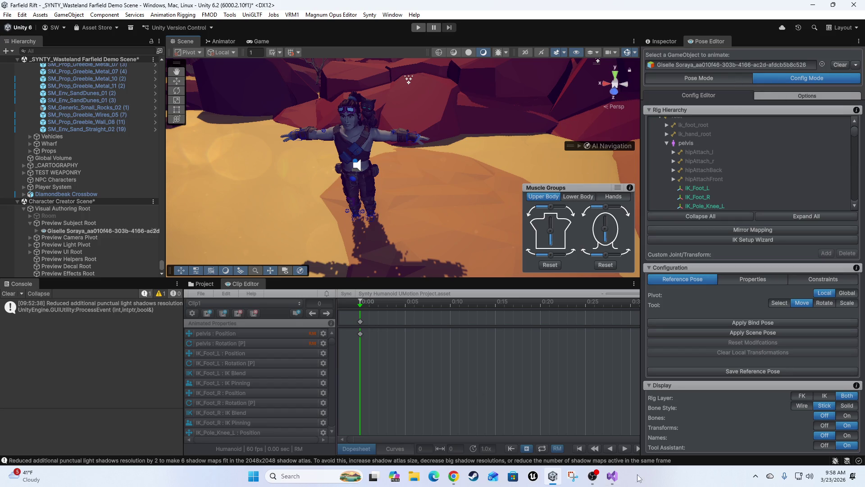
# Step: Reframe the whole character at a near-horizontal angle and switch to Pose Mode
pyautogui.click(597, 482)
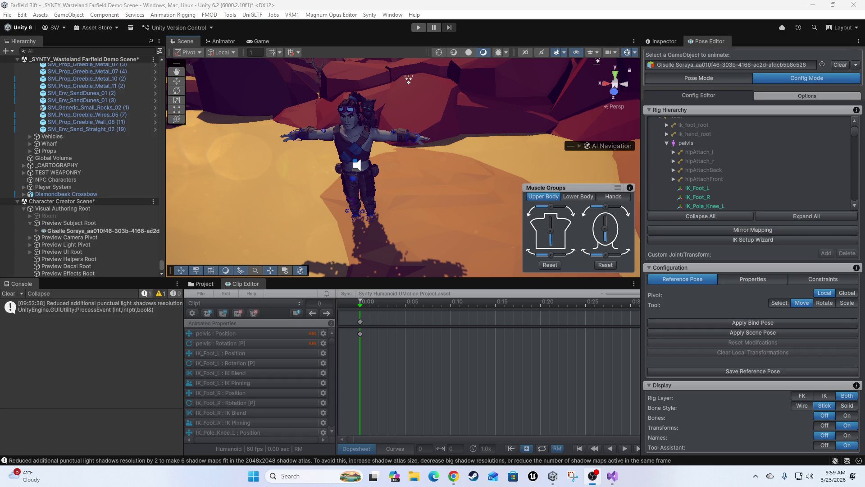
pyautogui.moveTo(382, 205)
pyautogui.mouseDown()
pyautogui.moveTo(394, 23)
pyautogui.moveTo(387, 135)
pyautogui.moveTo(326, 278)
pyautogui.moveTo(301, 250)
pyautogui.mouseUp()
pyautogui.scroll(-6, 414, 214)
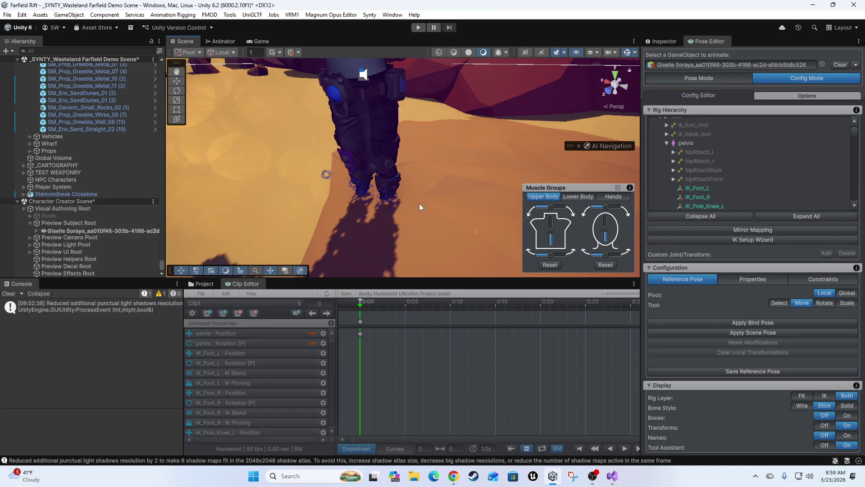
pyautogui.moveTo(432, 207)
pyautogui.mouseDown()
pyautogui.moveTo(395, 213)
pyautogui.moveTo(446, 228)
pyautogui.mouseUp()
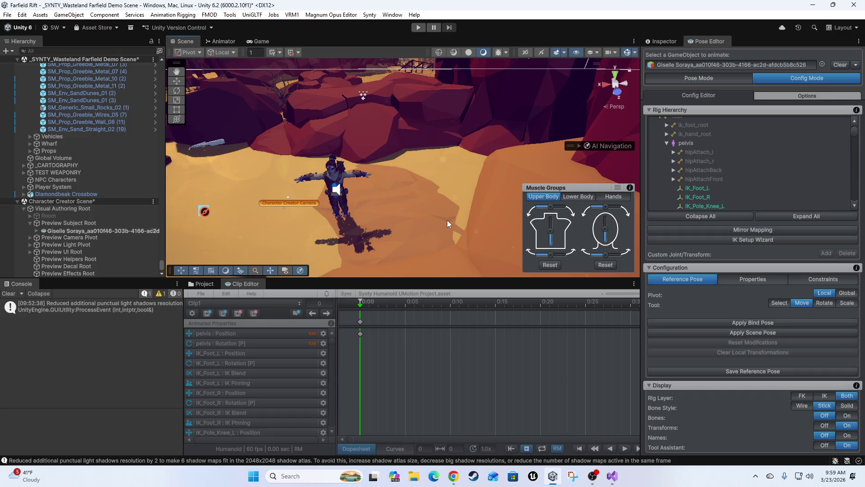
pyautogui.click(698, 77)
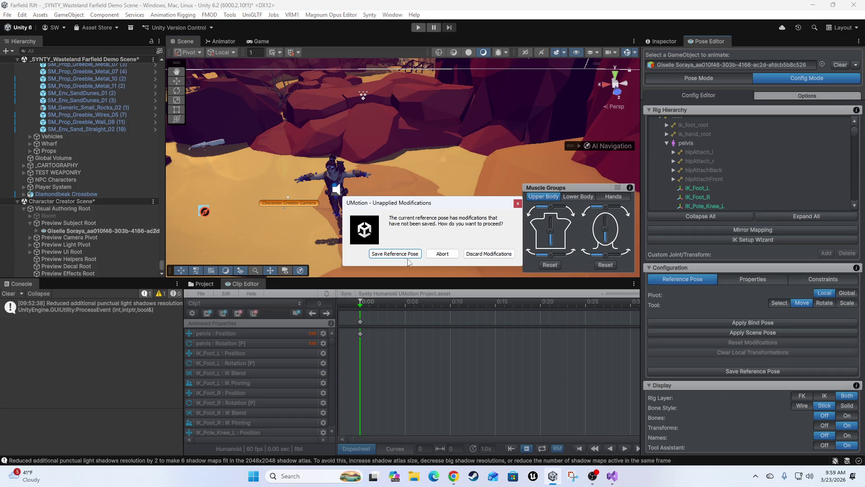
# Step: Save the reference pose, enter pose editing, and set the pelvis Y to 1 and Z to 0
pyautogui.click(393, 253)
pyautogui.moveTo(391, 250)
pyautogui.mouseDown()
pyautogui.moveTo(428, 173)
pyautogui.moveTo(386, 208)
pyautogui.moveTo(372, 186)
pyautogui.mouseUp()
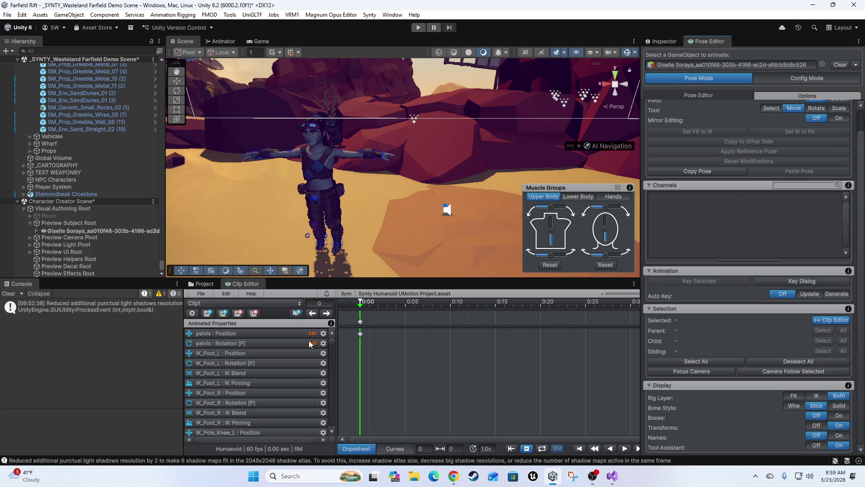
pyautogui.click(276, 336)
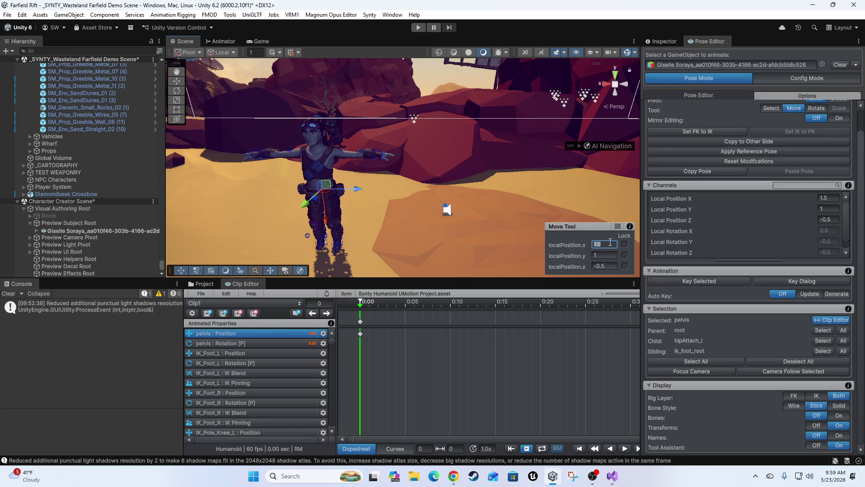
pyautogui.write('0')
pyautogui.press('Return')
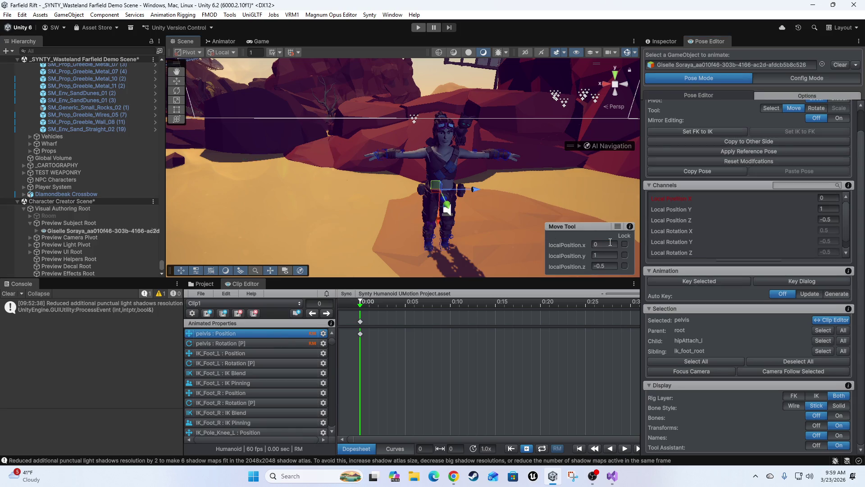
pyautogui.click(601, 255)
pyautogui.press('Return')
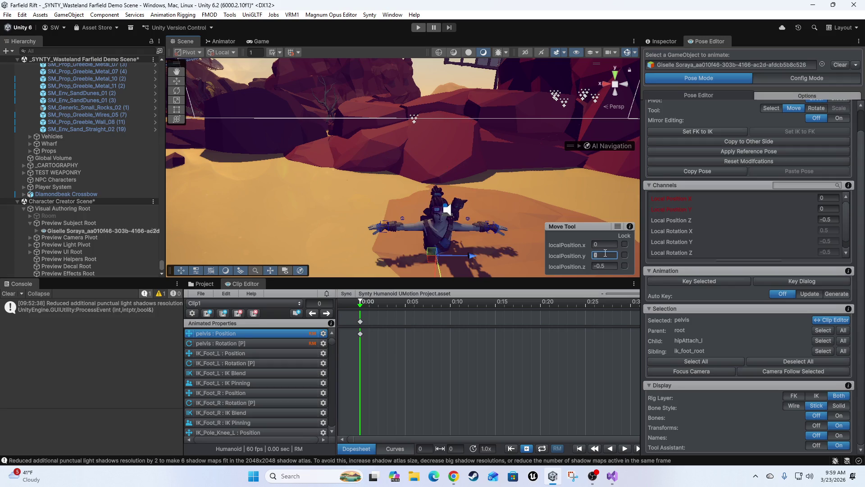
pyautogui.press('Return')
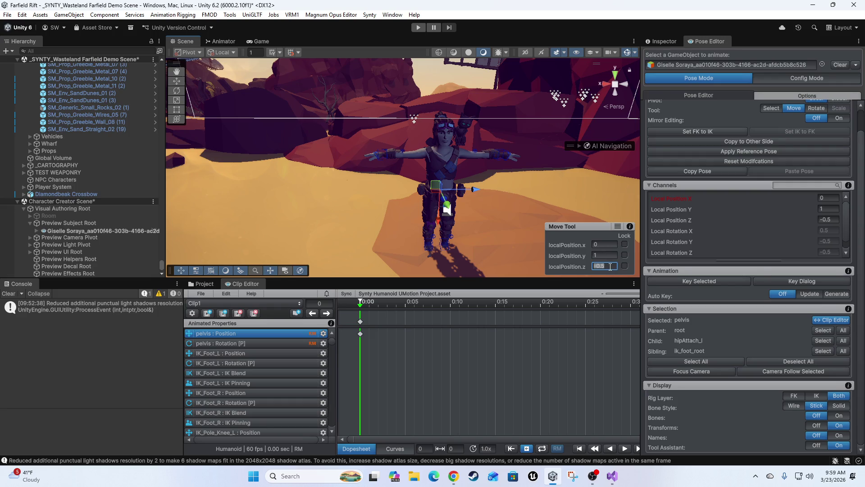
pyautogui.write('0')
pyautogui.press('Return')
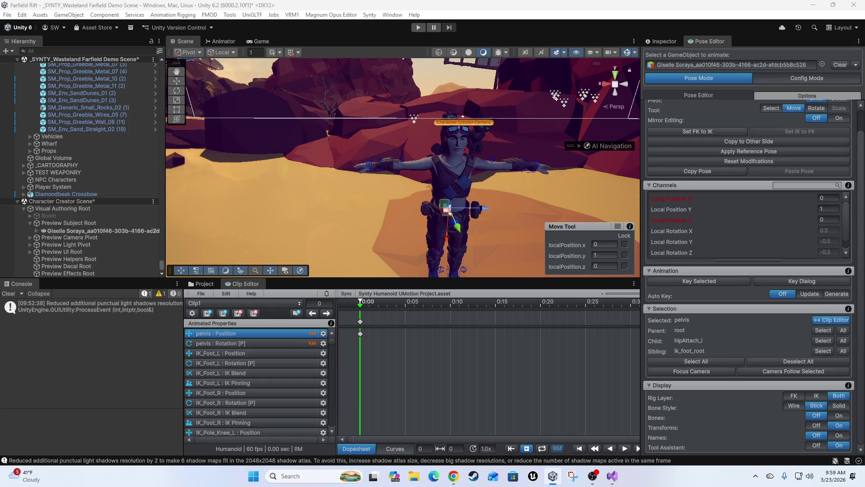
# Step: Maximise the Magnum Opus Editor and orbit its character preview to a side profile
pyautogui.moveTo(535, 165); pyautogui.dragTo(516, 151)
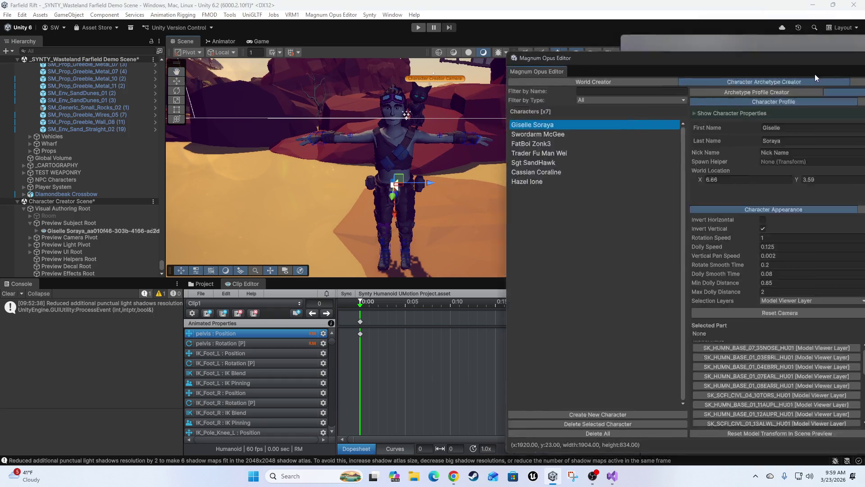
pyautogui.doubleClick(815, 74)
pyautogui.moveTo(771, 270)
pyautogui.mouseDown()
pyautogui.moveTo(624, 248)
pyautogui.moveTo(778, 233)
pyautogui.moveTo(710, 281)
pyautogui.moveTo(688, 314)
pyautogui.moveTo(695, 345)
pyautogui.moveTo(694, 296)
pyautogui.moveTo(707, 265)
pyautogui.moveTo(698, 220)
pyautogui.moveTo(697, 391)
pyautogui.moveTo(696, 261)
pyautogui.moveTo(691, 285)
pyautogui.moveTo(648, 274)
pyautogui.moveTo(681, 265)
pyautogui.moveTo(639, 315)
pyautogui.moveTo(639, 305)
pyautogui.moveTo(645, 373)
pyautogui.moveTo(656, 277)
pyautogui.moveTo(648, 247)
pyautogui.moveTo(672, 334)
pyautogui.moveTo(658, 219)
pyautogui.moveTo(631, 348)
pyautogui.moveTo(623, 305)
pyautogui.moveTo(656, 315)
pyautogui.moveTo(648, 298)
pyautogui.mouseUp()
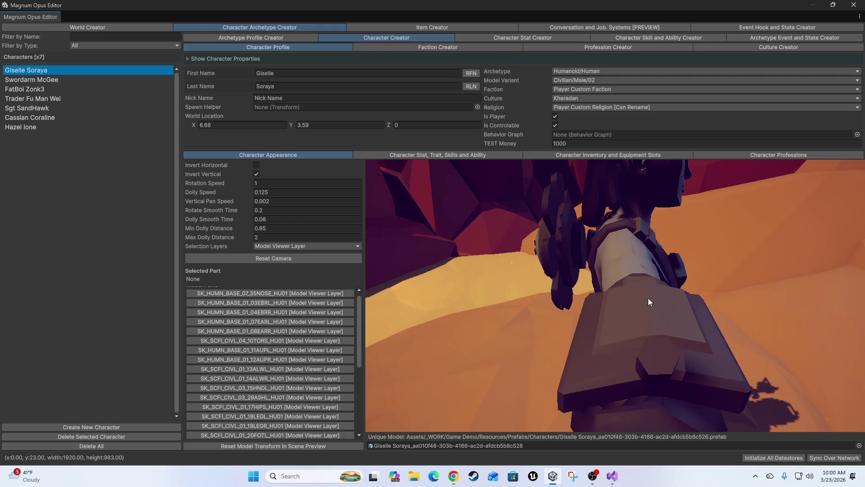
# Step: Pick the left forearm and then the hand in the preview, then clear the selection
pyautogui.click(648, 298)
pyautogui.moveTo(746, 333)
pyautogui.mouseDown()
pyautogui.moveTo(682, 323)
pyautogui.moveTo(676, 340)
pyautogui.mouseUp()
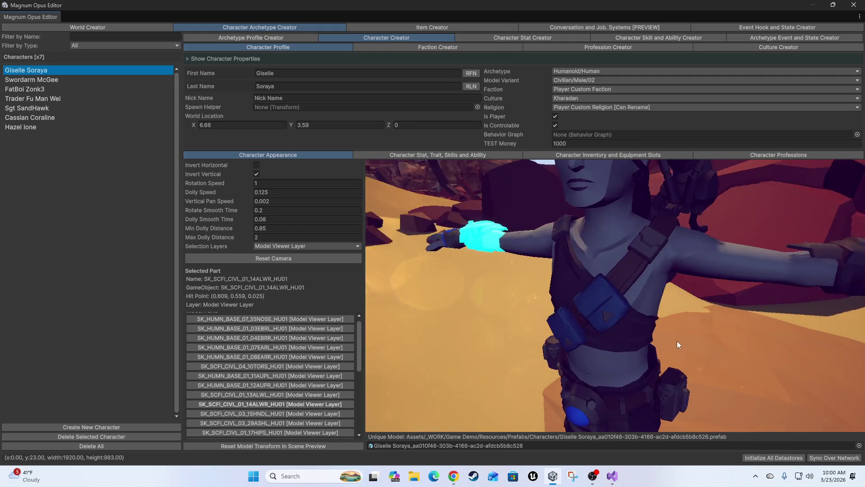
pyautogui.click(460, 239)
pyautogui.click(471, 260)
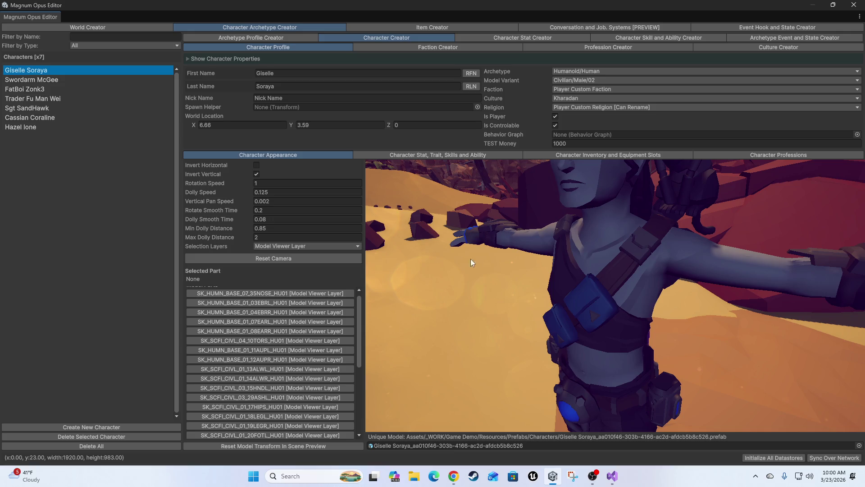
pyautogui.moveTo(578, 246)
pyautogui.mouseDown()
pyautogui.moveTo(531, 308)
pyautogui.moveTo(517, 342)
pyautogui.moveTo(524, 376)
pyautogui.moveTo(529, 293)
pyautogui.moveTo(518, 257)
pyautogui.moveTo(571, 291)
pyautogui.moveTo(580, 258)
pyautogui.moveTo(566, 195)
pyautogui.moveTo(510, 162)
pyautogui.moveTo(437, 204)
pyautogui.moveTo(571, 236)
pyautogui.moveTo(542, 238)
pyautogui.moveTo(539, 255)
pyautogui.moveTo(658, 309)
pyautogui.moveTo(593, 332)
pyautogui.moveTo(648, 311)
pyautogui.moveTo(555, 322)
pyautogui.moveTo(647, 331)
pyautogui.moveTo(639, 296)
pyautogui.moveTo(631, 301)
pyautogui.moveTo(672, 293)
pyautogui.moveTo(514, 280)
pyautogui.moveTo(531, 312)
pyautogui.moveTo(619, 304)
pyautogui.moveTo(606, 334)
pyautogui.moveTo(739, 350)
pyautogui.moveTo(685, 357)
pyautogui.moveTo(714, 358)
pyautogui.moveTo(657, 296)
pyautogui.moveTo(667, 294)
pyautogui.moveTo(523, 305)
pyautogui.mouseUp()
# Step: Pick the lower arm, gloved hand, leg and boot parts, viewing the legs up close
pyautogui.click(514, 281)
pyautogui.click(491, 368)
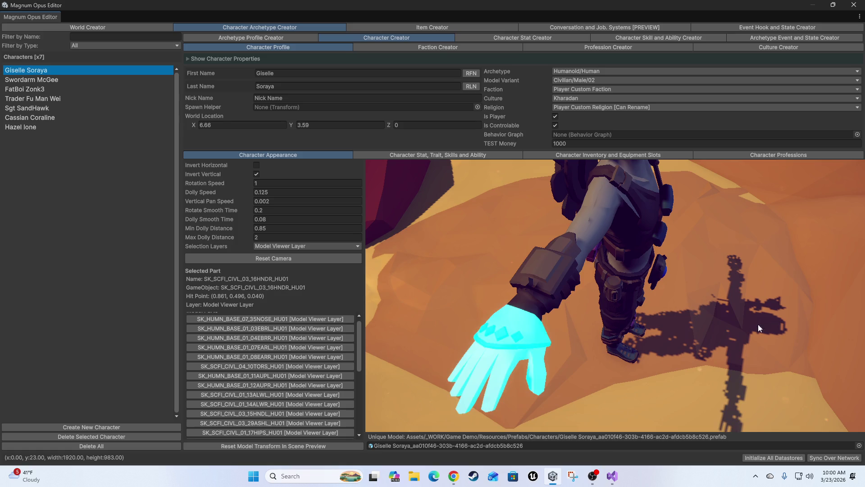
pyautogui.click(618, 327)
pyautogui.click(623, 358)
pyautogui.moveTo(644, 361); pyautogui.dragTo(643, 346)
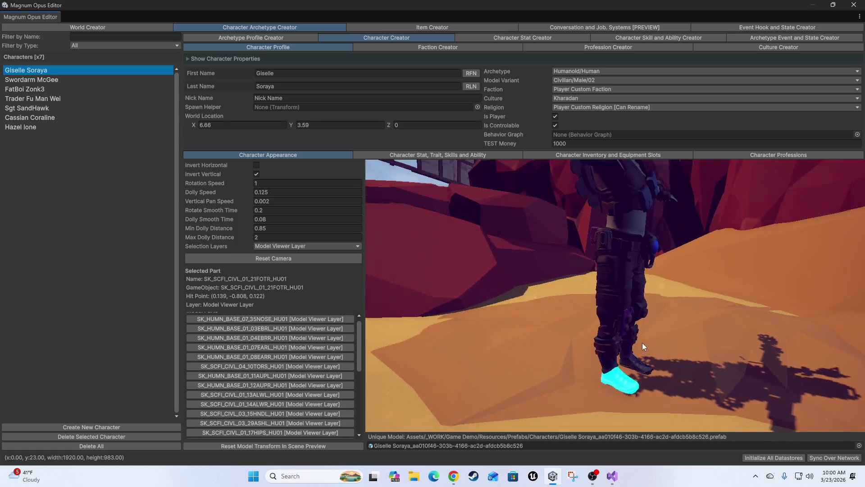
pyautogui.scroll(5, 642, 342)
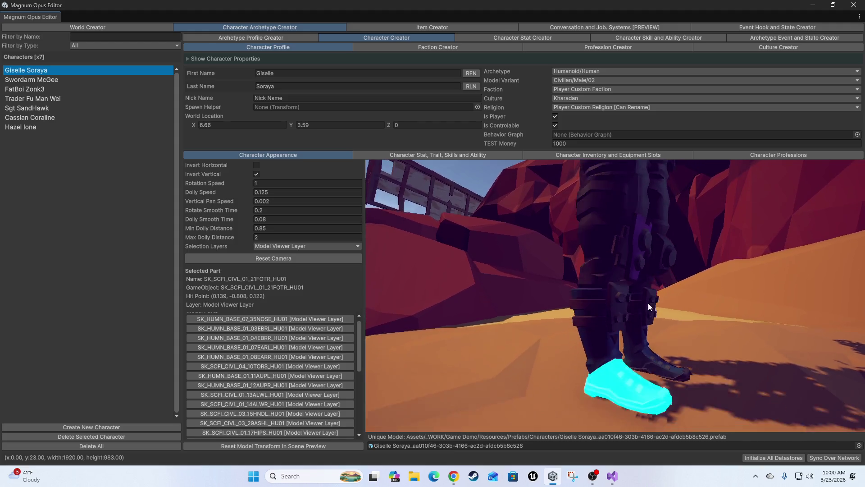
pyautogui.moveTo(649, 303); pyautogui.dragTo(638, 272)
pyautogui.moveTo(625, 315)
pyautogui.mouseDown()
pyautogui.moveTo(618, 326)
pyautogui.moveTo(651, 349)
pyautogui.moveTo(590, 326)
pyautogui.moveTo(636, 331)
pyautogui.moveTo(615, 287)
pyautogui.moveTo(637, 355)
pyautogui.moveTo(616, 310)
pyautogui.moveTo(642, 322)
pyautogui.moveTo(595, 331)
pyautogui.moveTo(620, 334)
pyautogui.moveTo(602, 345)
pyautogui.moveTo(592, 337)
pyautogui.moveTo(598, 334)
pyautogui.mouseUp()
pyautogui.scroll(-5, 633, 329)
pyautogui.scroll(3, 620, 335)
pyautogui.scroll(-3, 616, 345)
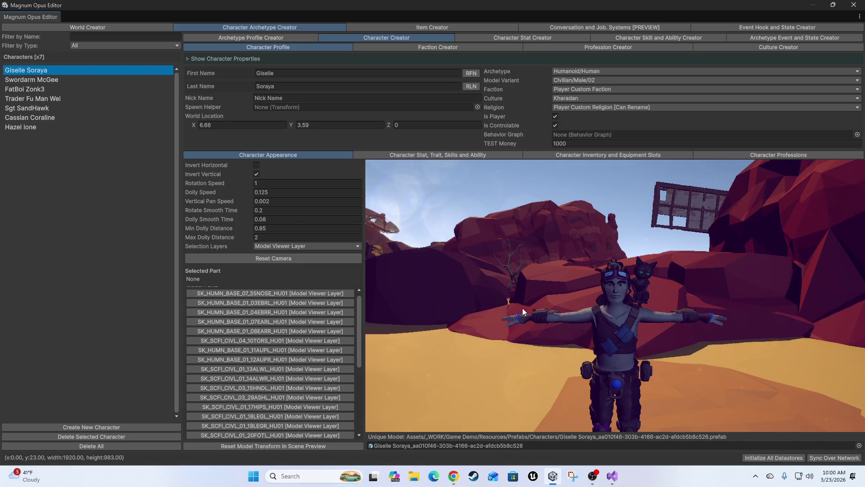
# Step: Pick the right hand, then drag the Magnum Opus Editor off screen
pyautogui.click(517, 320)
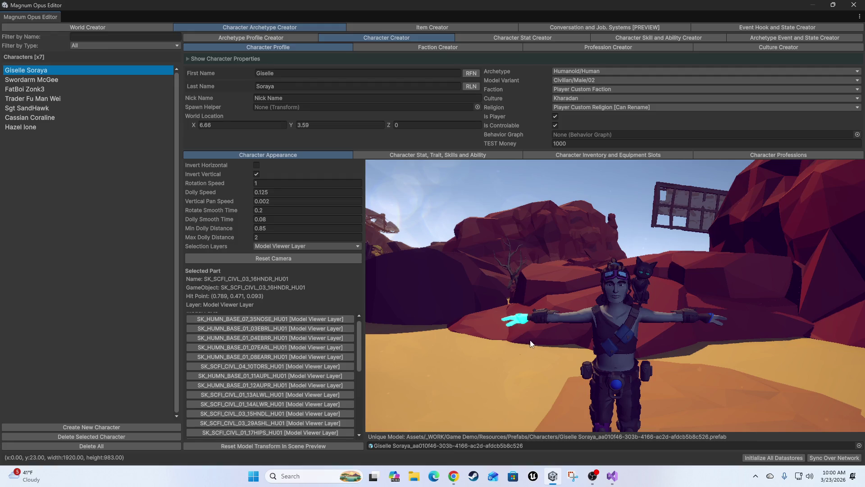
pyautogui.moveTo(645, 1)
pyautogui.mouseDown()
pyautogui.moveTo(721, 52)
pyautogui.moveTo(864, 9)
pyautogui.mouseUp()
pyautogui.moveTo(499, 192)
pyautogui.mouseDown()
pyautogui.moveTo(466, 188)
pyautogui.moveTo(518, 226)
pyautogui.moveTo(332, 116)
pyautogui.moveTo(326, 90)
pyautogui.mouseUp()
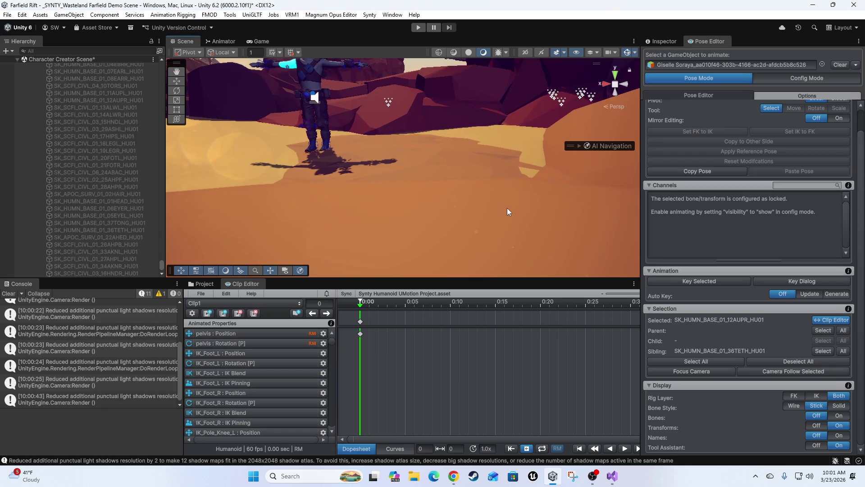
# Step: Frame the character with F to inspect the highlighted upper arm, then return to Magnum Opus Editor
pyautogui.press('f')
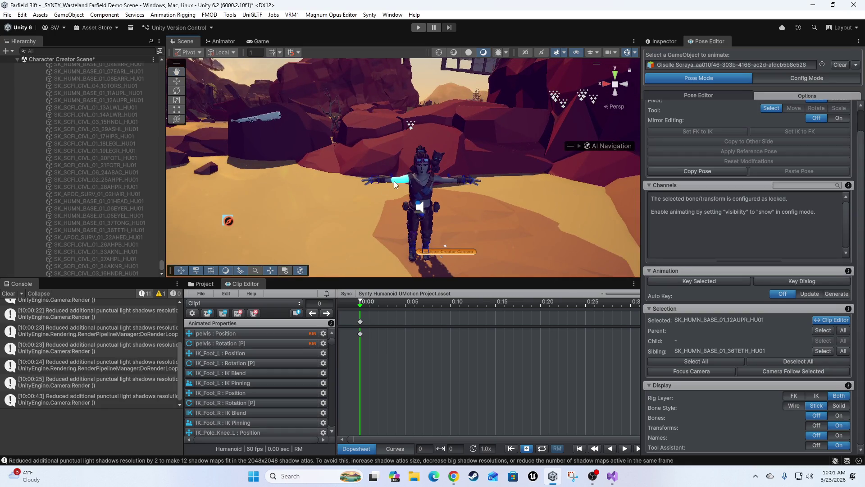
pyautogui.press('Right')
pyautogui.press('Down')
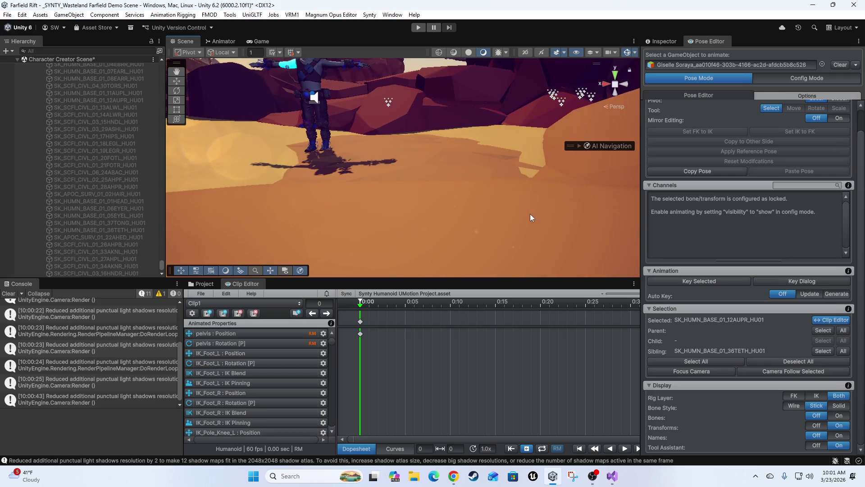
pyautogui.press('f')
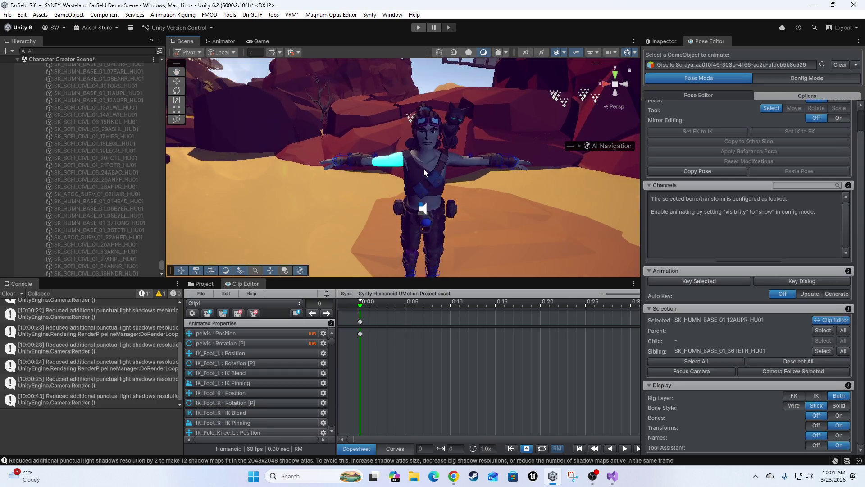
pyautogui.scroll(3, 426, 161)
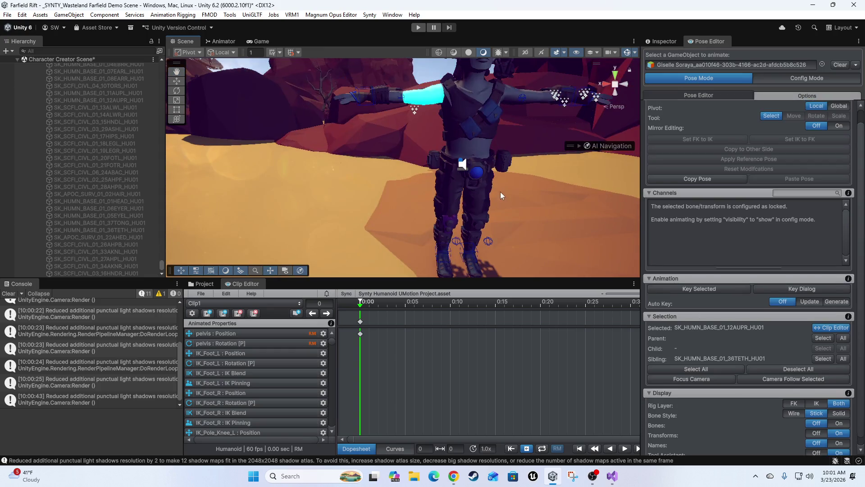
pyautogui.moveTo(500, 191); pyautogui.dragTo(531, 231)
pyautogui.scroll(3, 479, 177)
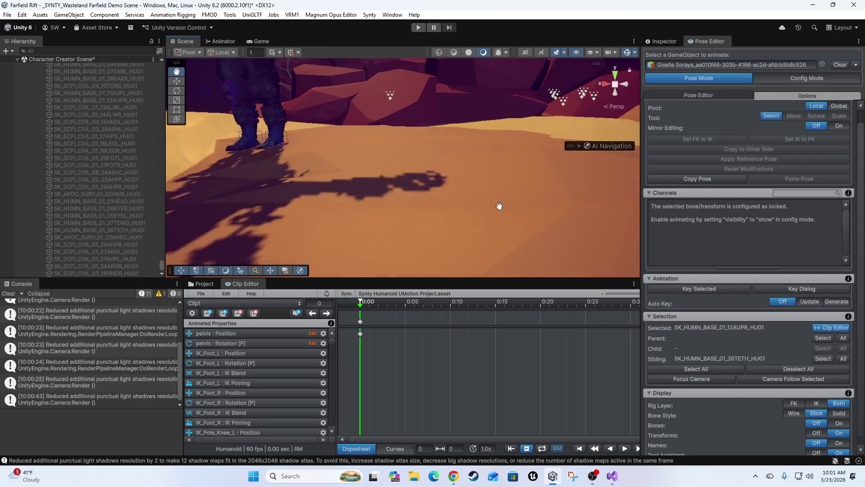
pyautogui.scroll(-3, 428, 174)
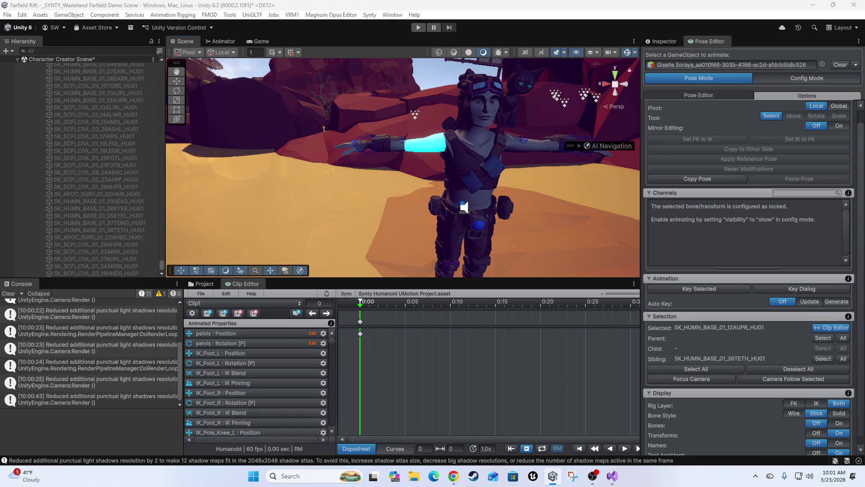
pyautogui.click(730, 375)
pyautogui.moveTo(685, 340)
pyautogui.mouseDown()
pyautogui.moveTo(701, 360)
pyautogui.moveTo(770, 356)
pyautogui.moveTo(667, 372)
pyautogui.moveTo(652, 442)
pyautogui.moveTo(697, 404)
pyautogui.moveTo(685, 380)
pyautogui.mouseUp()
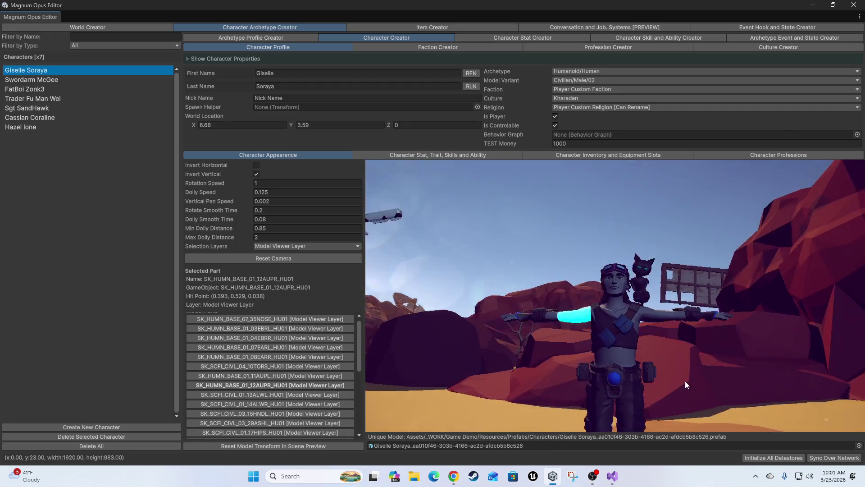
# Step: Switch the preview to the second character and pick one of its waist parts
pyautogui.scroll(3, 660, 344)
pyautogui.scroll(2, 658, 325)
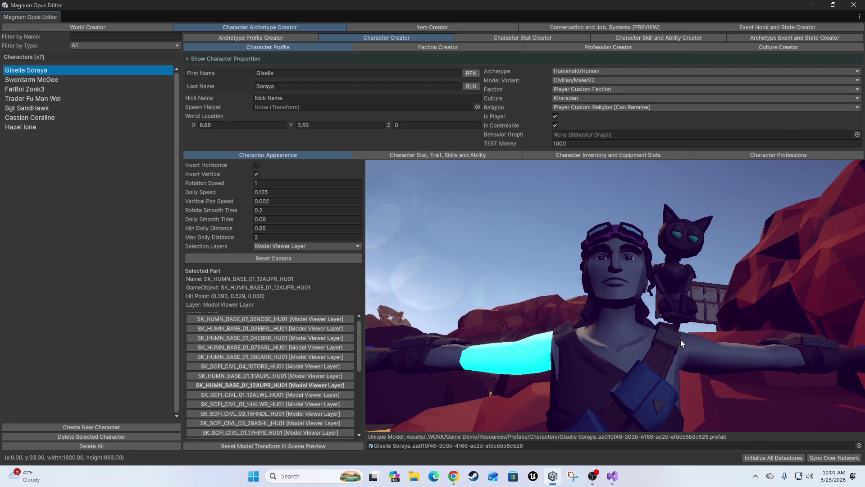
pyautogui.moveTo(680, 344)
pyautogui.mouseDown()
pyautogui.moveTo(720, 340)
pyautogui.moveTo(425, 227)
pyautogui.moveTo(439, 189)
pyautogui.mouseUp()
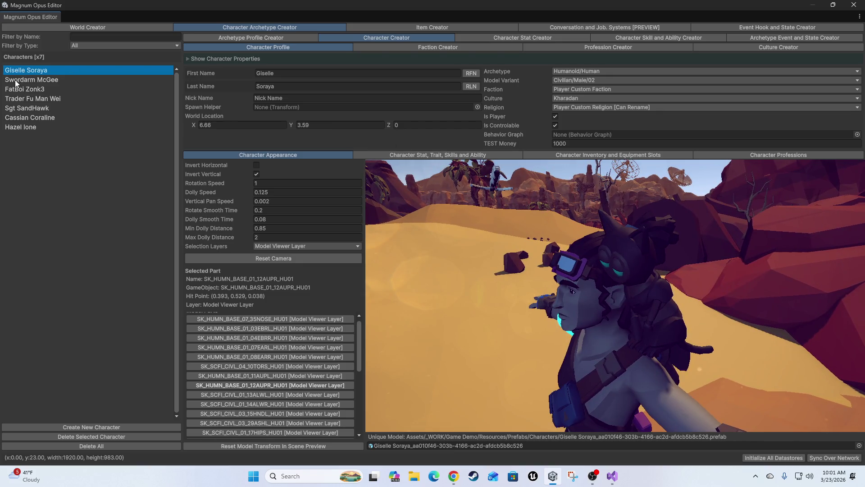
pyautogui.press('Down')
pyautogui.moveTo(545, 236)
pyautogui.mouseDown()
pyautogui.moveTo(712, 280)
pyautogui.moveTo(701, 337)
pyautogui.mouseUp()
pyautogui.click(682, 347)
# Step: Zoom the preview, then switch over to Visual Studio from the taskbar
pyautogui.scroll(-3, 566, 309)
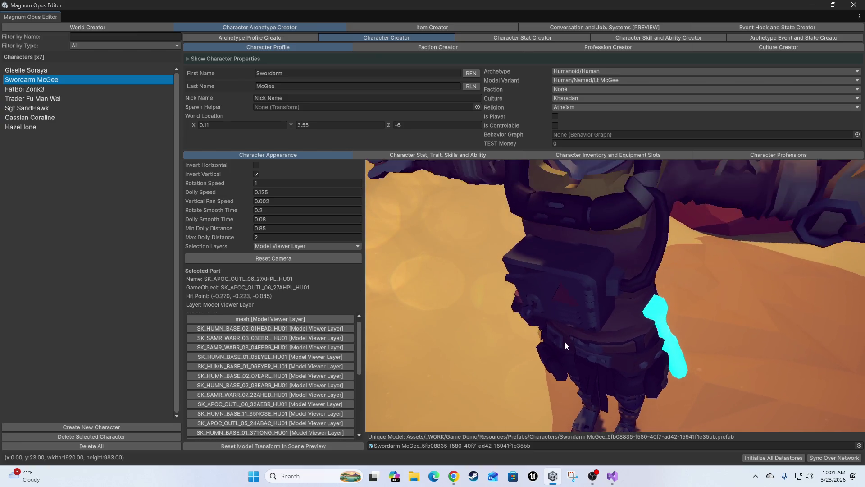
pyautogui.scroll(-5, 313, 328)
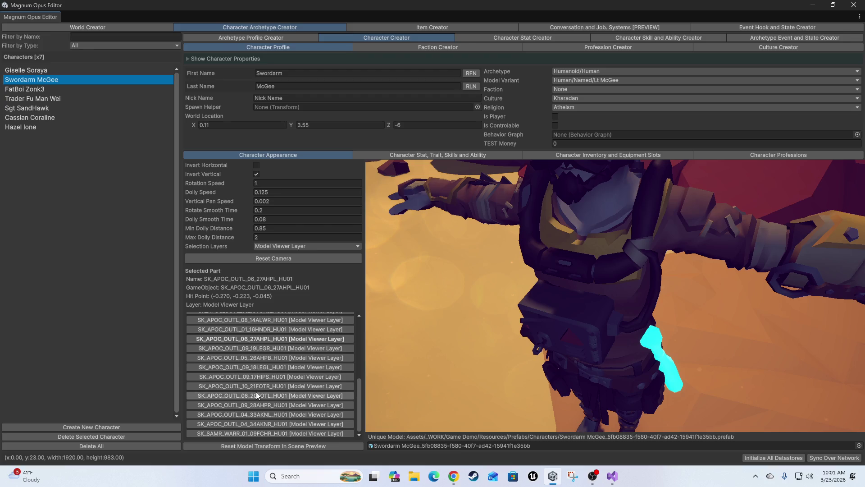
pyautogui.scroll(5, 256, 392)
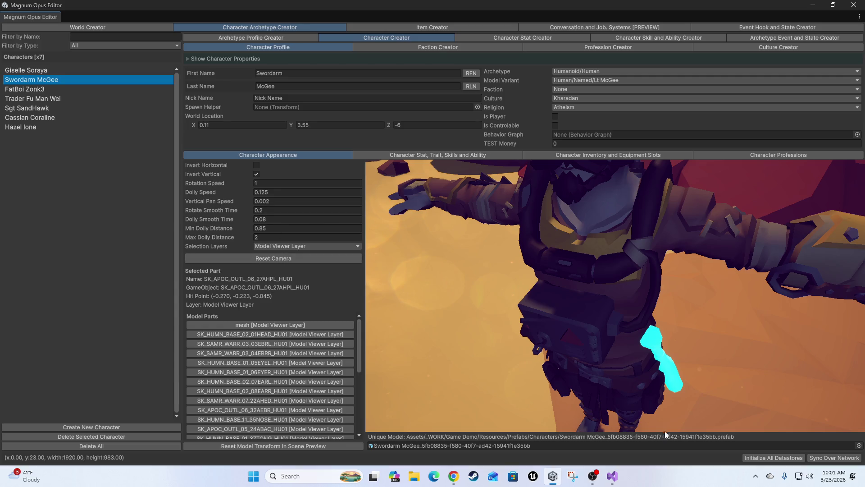
pyautogui.click(611, 482)
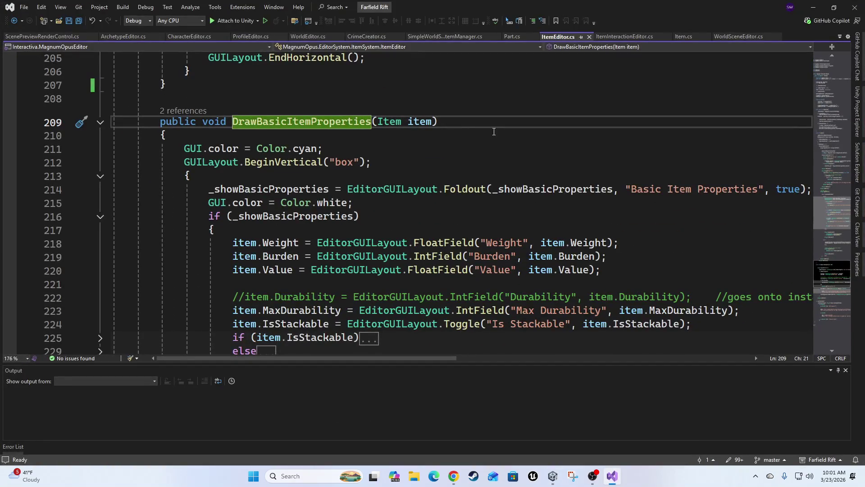
# Step: In ScenePreviewRenderControl.cs, collapse the RequestPreviewRefresh, ForcePreviewRender and ReleaseRenderTexture methods
pyautogui.click(33, 37)
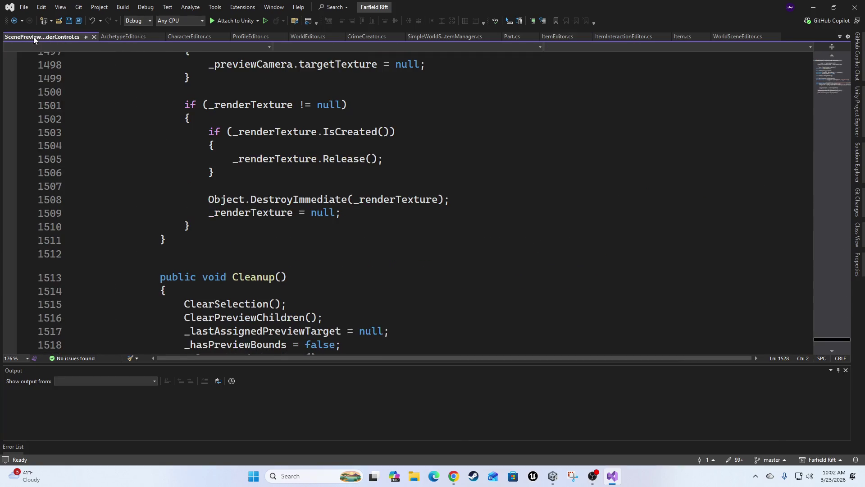
pyautogui.scroll(15, 346, 234)
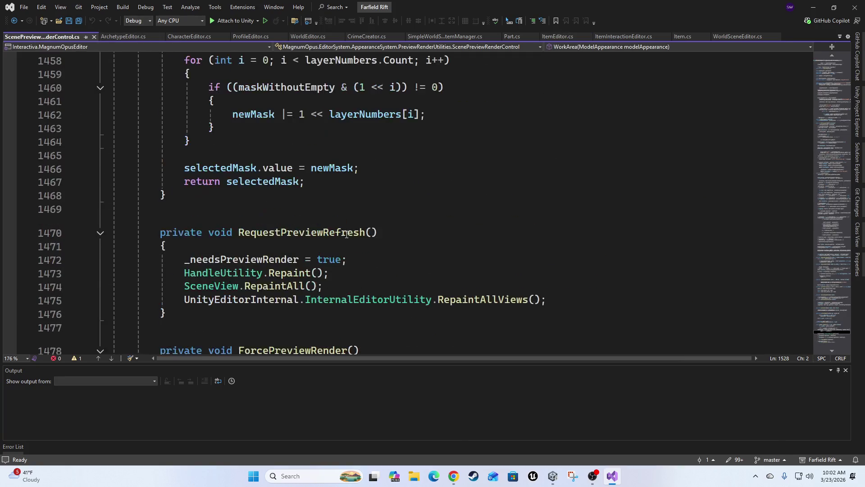
pyautogui.click(100, 233)
pyautogui.click(100, 270)
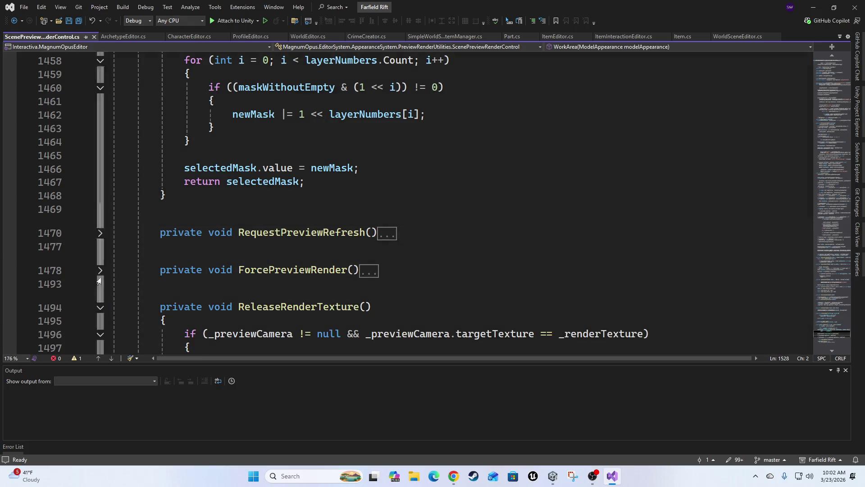
pyautogui.click(100, 308)
pyautogui.scroll(20, 165, 220)
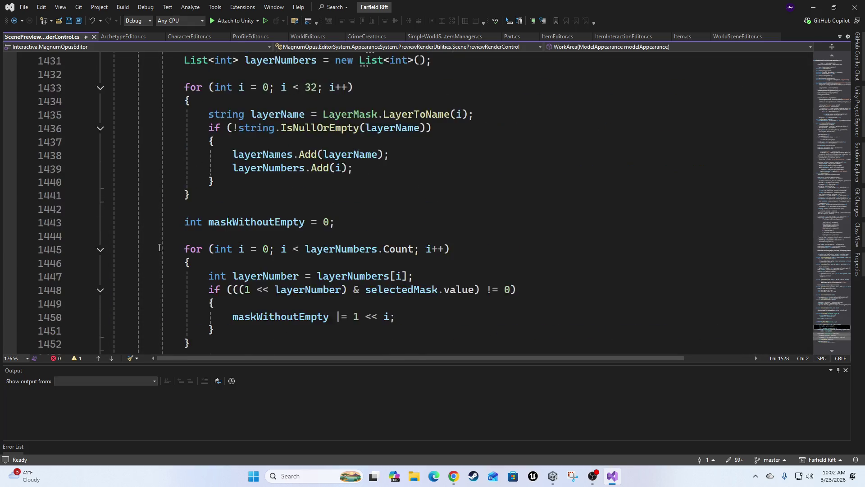
# Step: Collapse the EnsureSettings and EnsureHighlightBlock method bodies near the top of the file
pyautogui.click(845, 60)
pyautogui.scroll(-7, 498, 290)
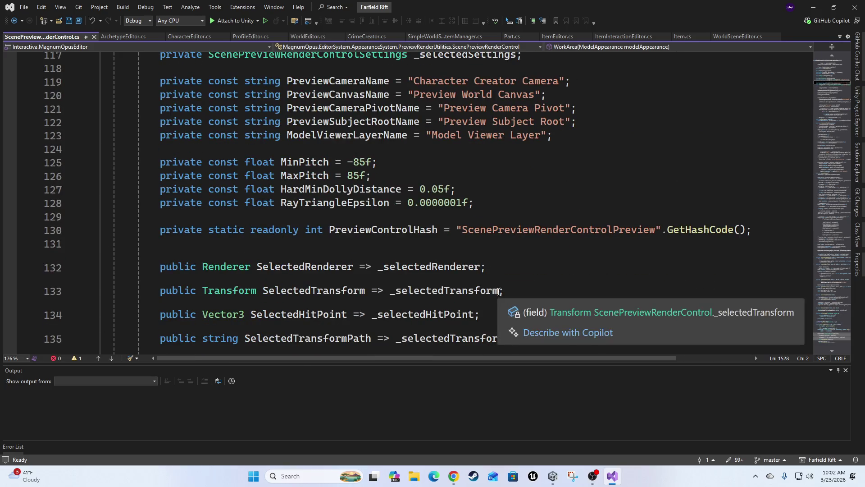
pyautogui.scroll(-6, 498, 290)
pyautogui.scroll(2, 577, 285)
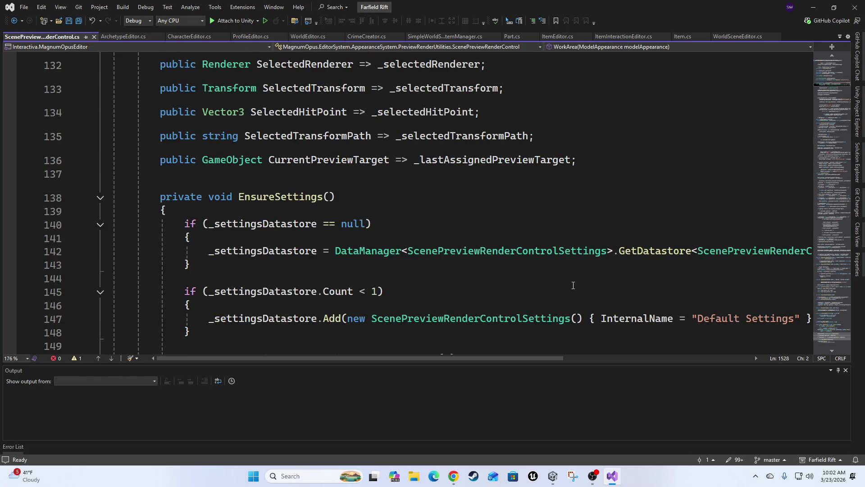
pyautogui.click(101, 199)
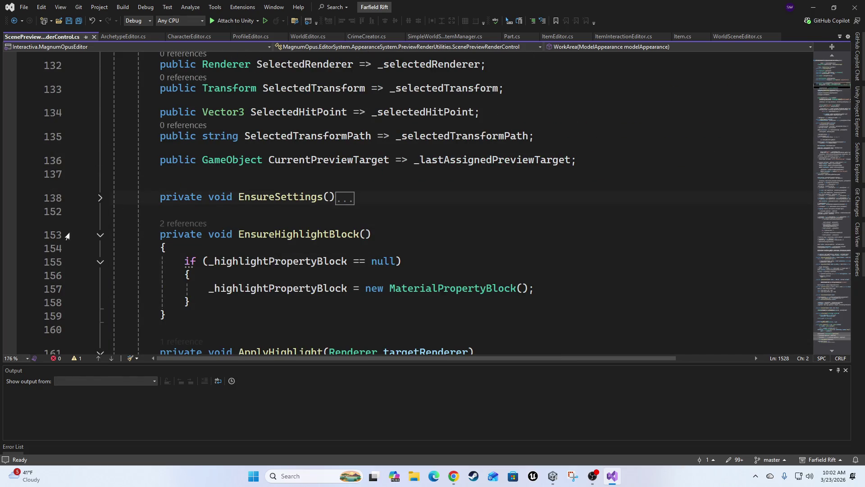
pyautogui.click(101, 235)
pyautogui.scroll(-13, 356, 275)
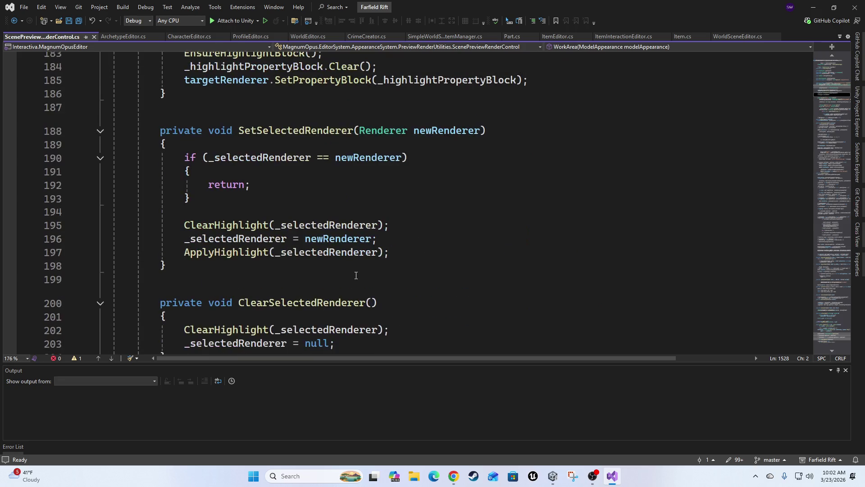
# Step: Search the current document for 'upda' to locate the UpdateEditor method
pyautogui.hotkey('ctrl', 'f')
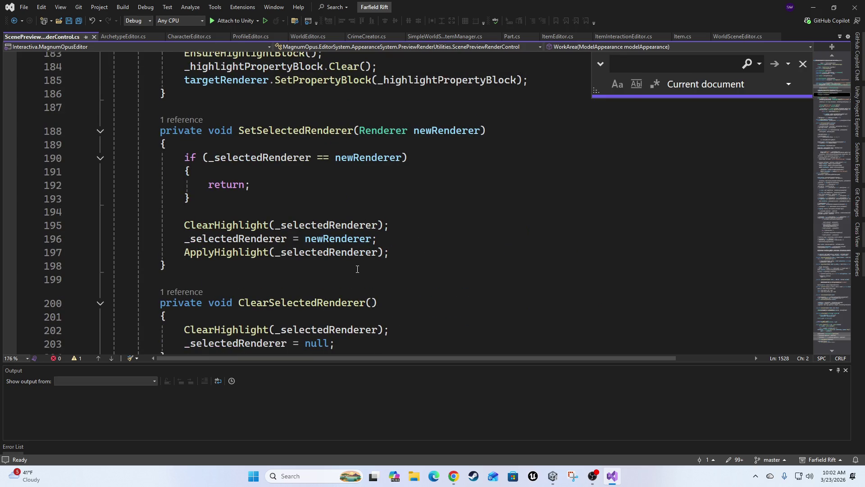
pyautogui.write('upda')
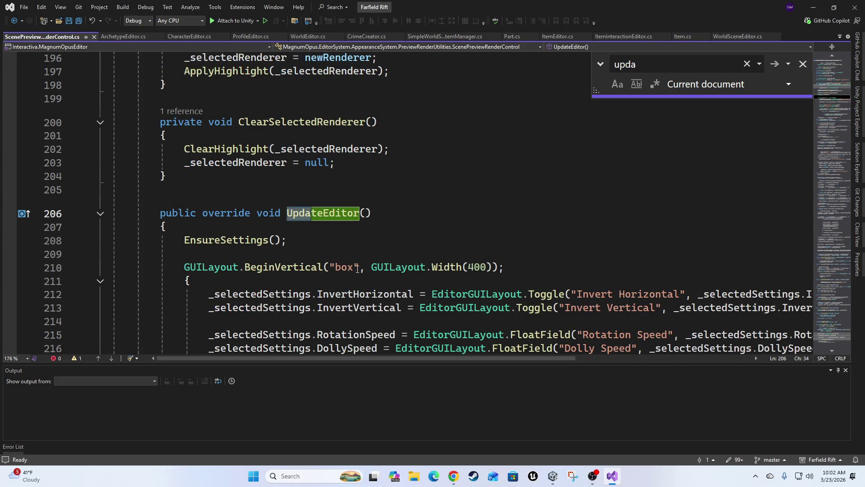
pyautogui.click(349, 236)
pyautogui.scroll(-3, 315, 277)
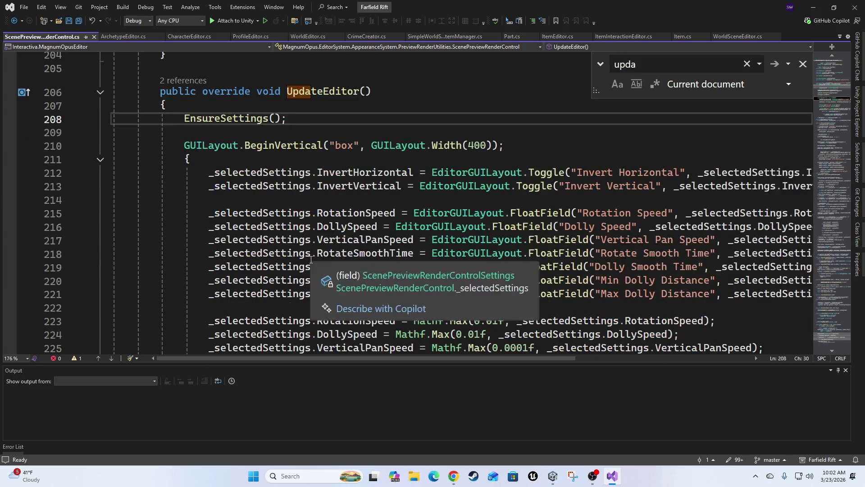
pyautogui.scroll(-1, 419, 205)
pyautogui.scroll(10, 423, 208)
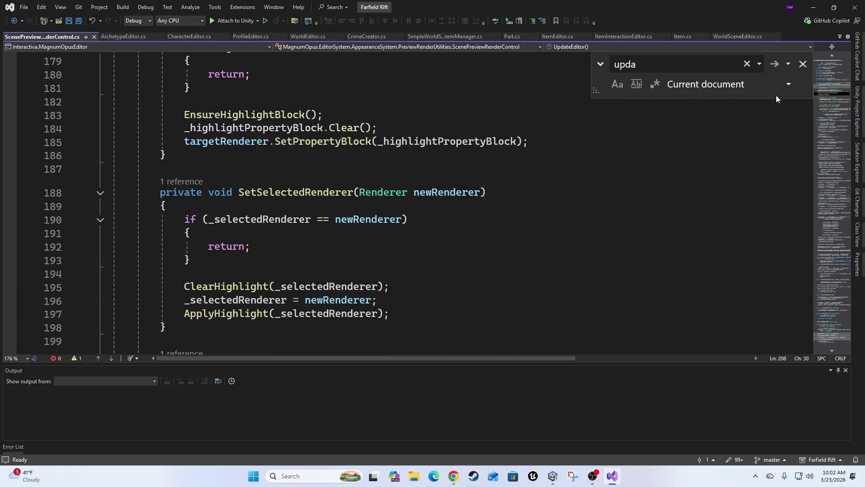
# Step: Scroll through the class from its start to review its fields and methods
pyautogui.click(834, 61)
pyautogui.scroll(7, 535, 222)
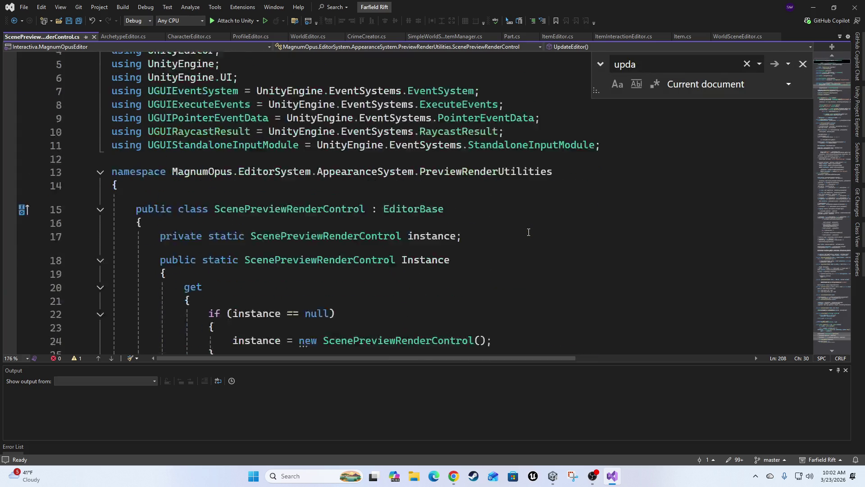
pyautogui.scroll(-1, 423, 210)
pyautogui.scroll(-9, 421, 262)
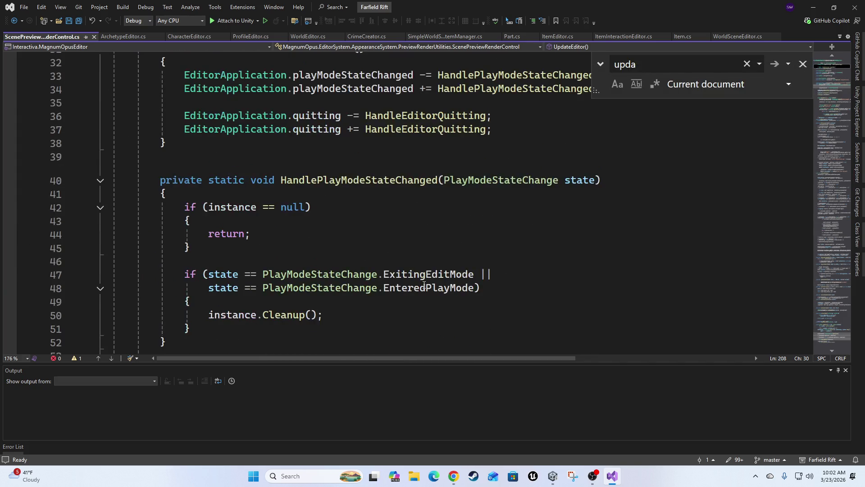
pyautogui.scroll(4, 417, 276)
pyautogui.scroll(-1, 501, 184)
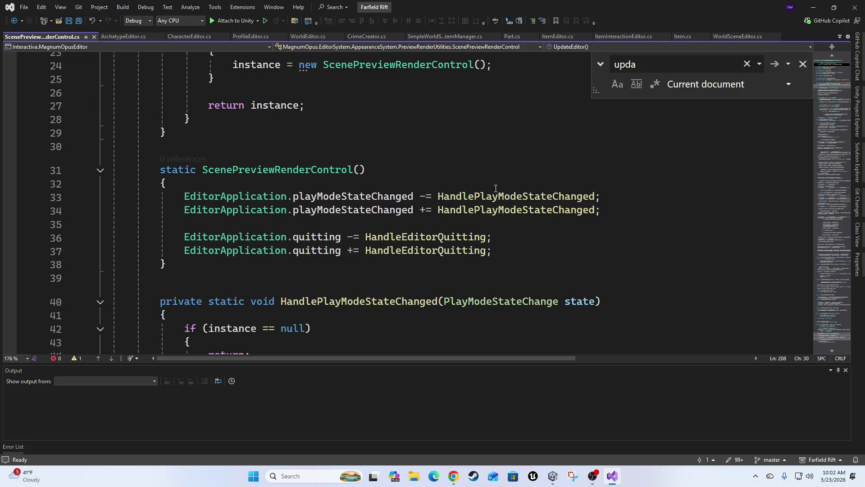
pyautogui.moveTo(232, 197)
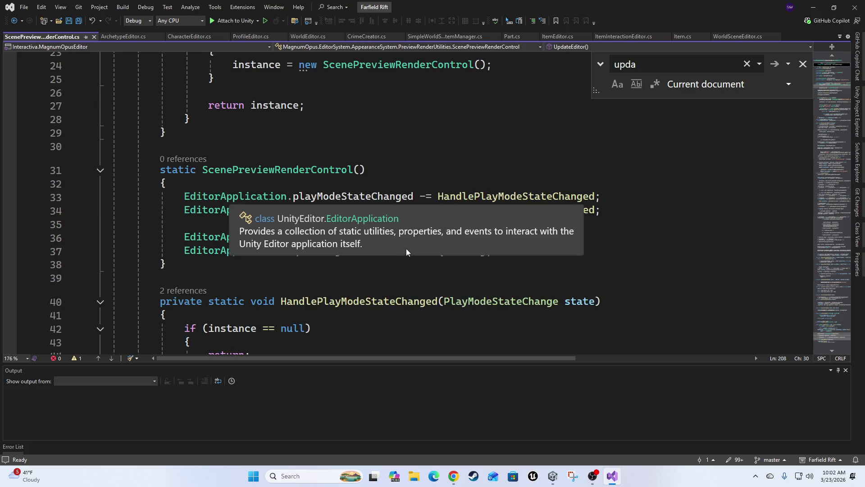
pyautogui.scroll(3, 342, 186)
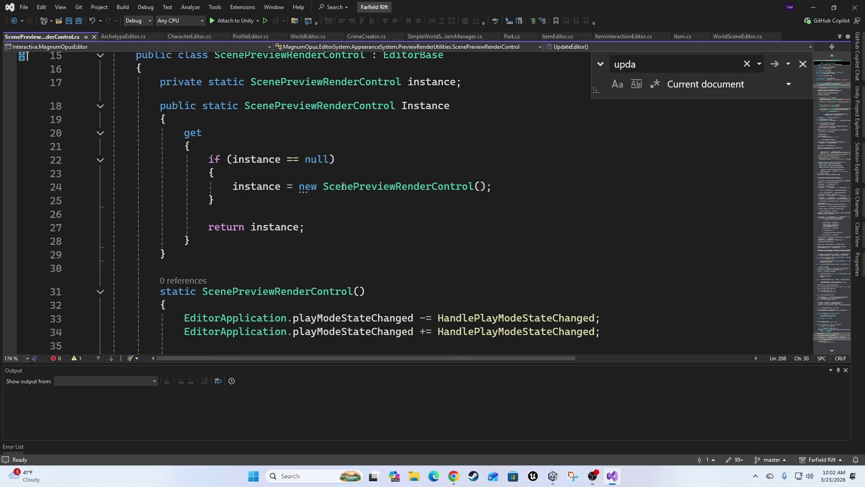
pyautogui.scroll(-8, 255, 208)
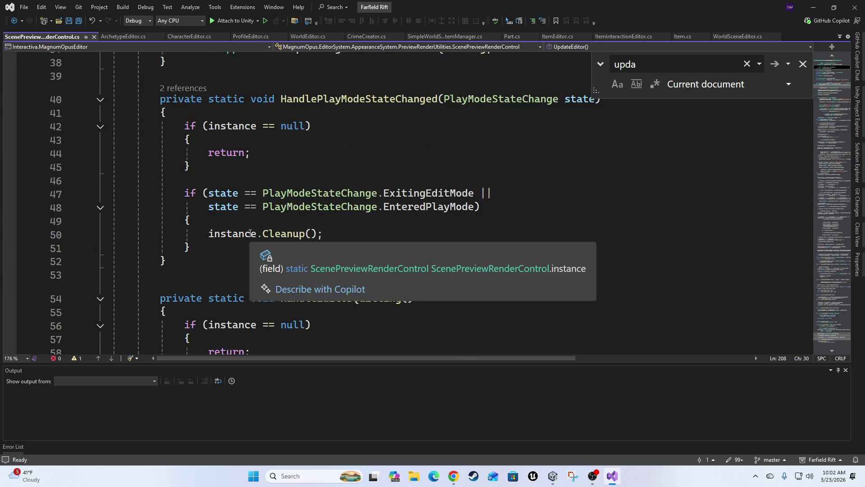
pyautogui.scroll(-5, 275, 225)
pyautogui.scroll(1, 299, 223)
pyautogui.scroll(-17, 300, 223)
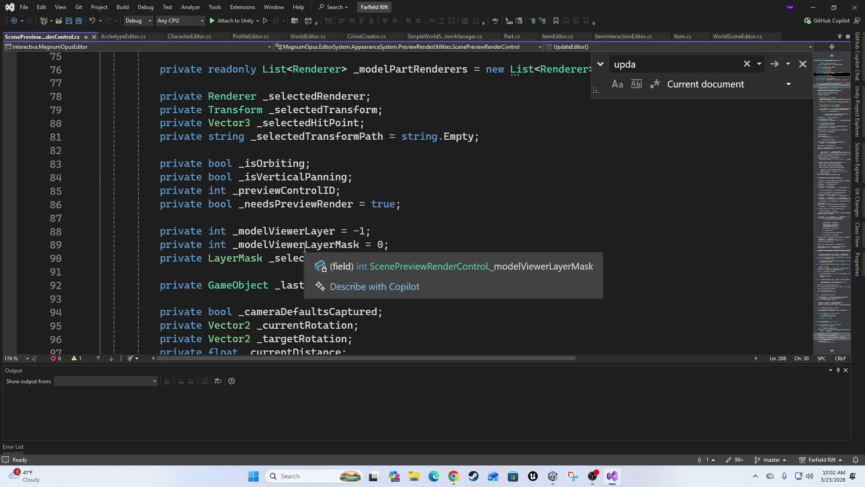
pyautogui.scroll(-11, 202, 251)
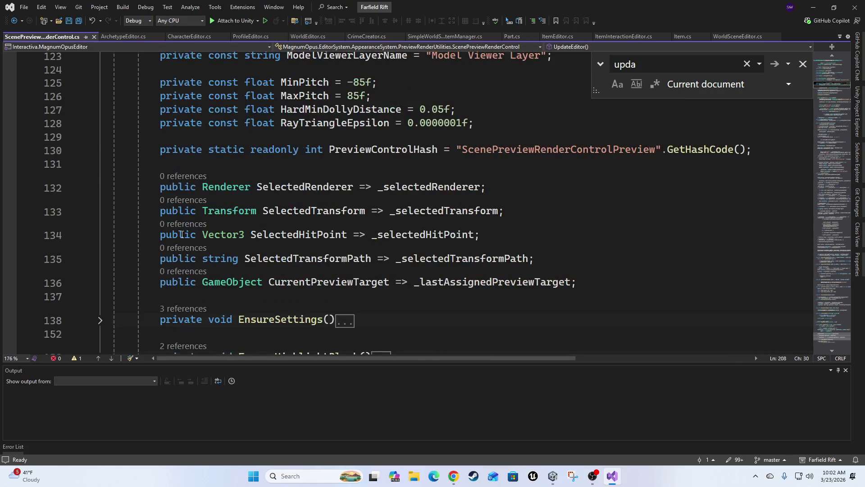
# Step: Add a `bool _showEditorCameraSettings = false;` field on empty line 137
pyautogui.click(207, 131)
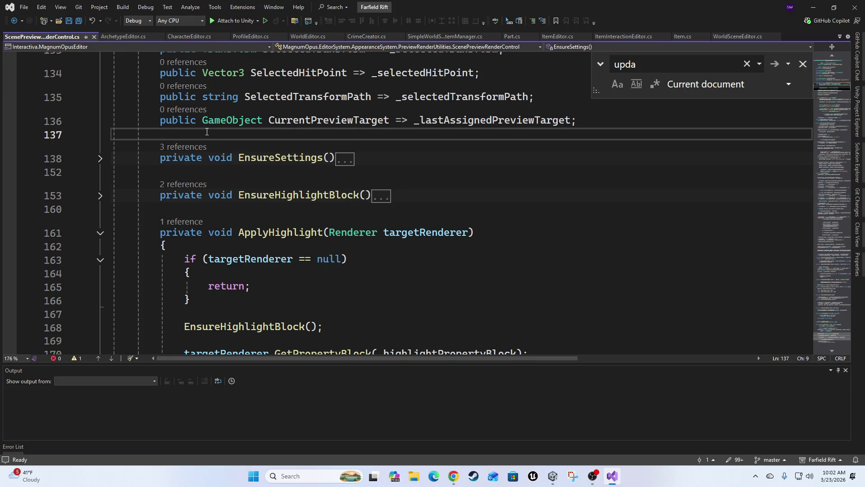
pyautogui.press('Return')
pyautogui.press('Return')
pyautogui.press('Up')
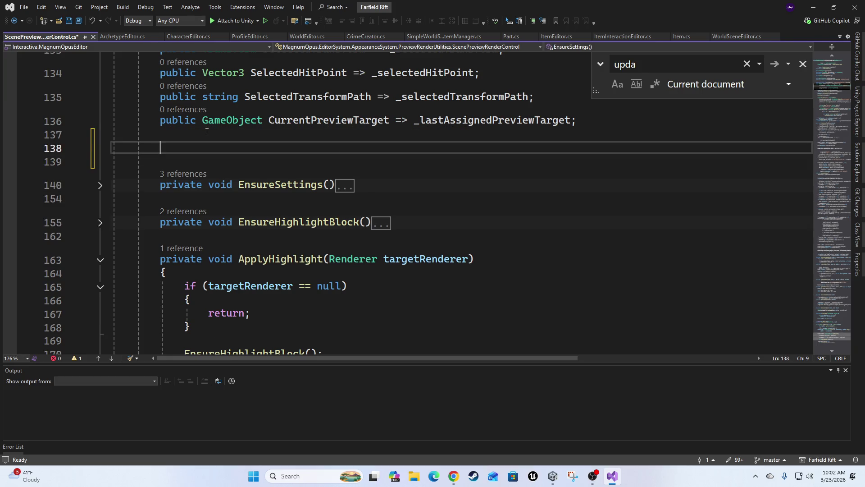
pyautogui.write('bool ')
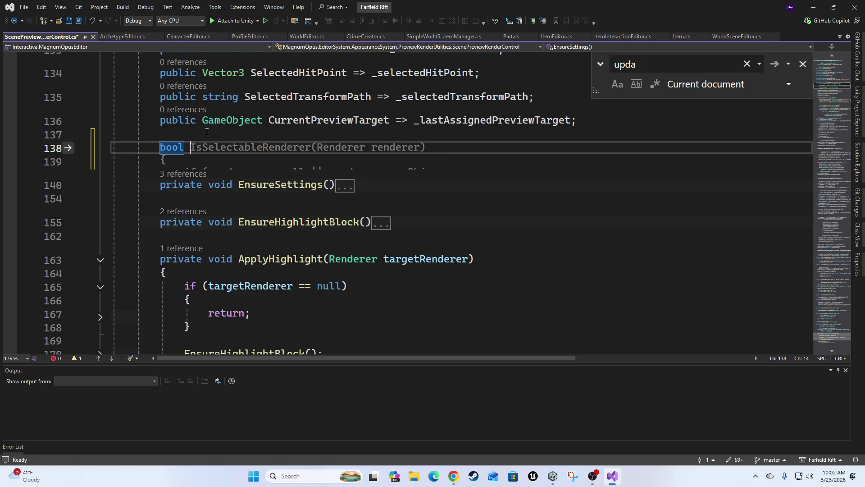
pyautogui.write('_')
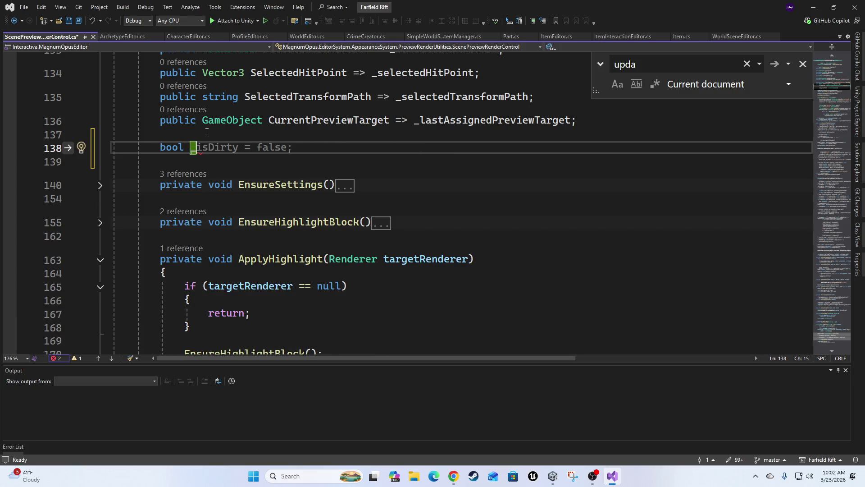
pyautogui.write('show')
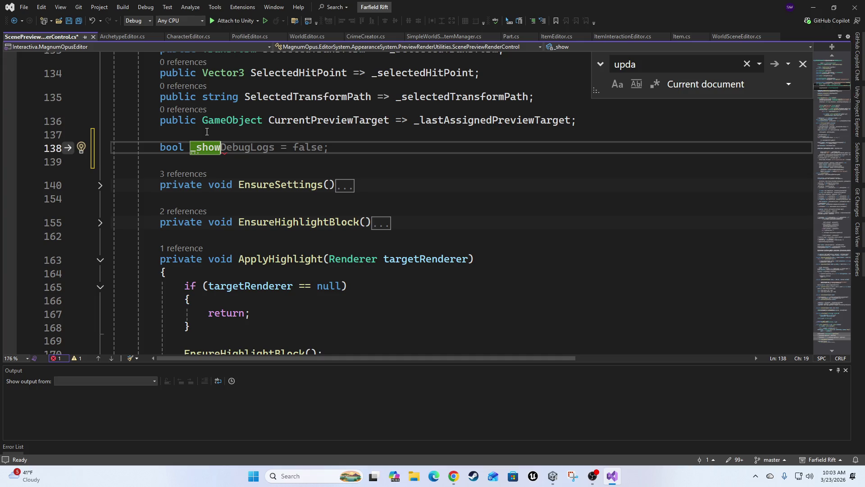
pyautogui.write('Editor')
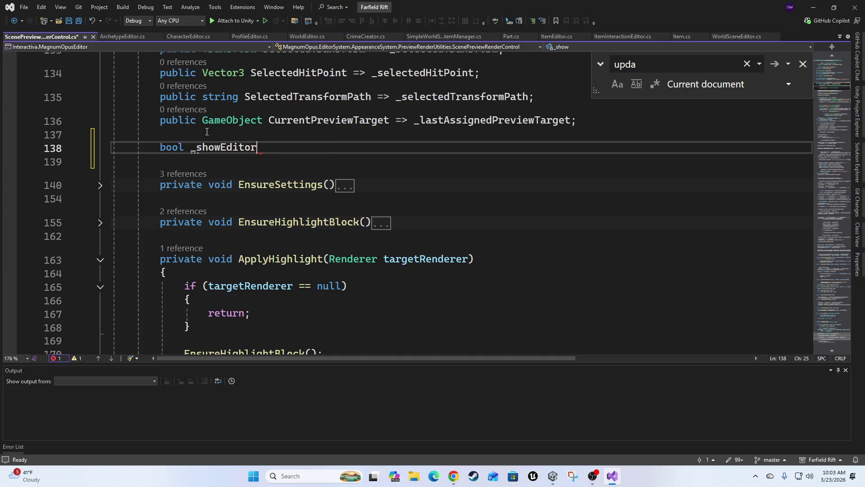
pyautogui.write('CameraSet')
pyautogui.write('tings')
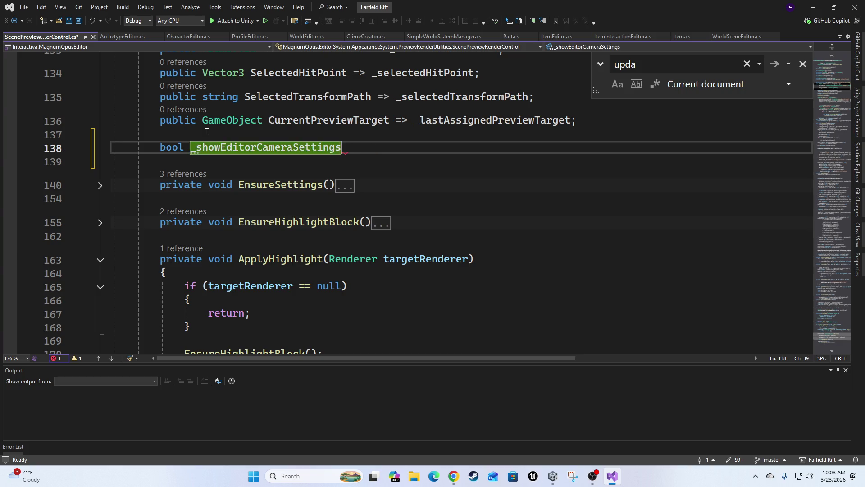
pyautogui.write(' = false;')
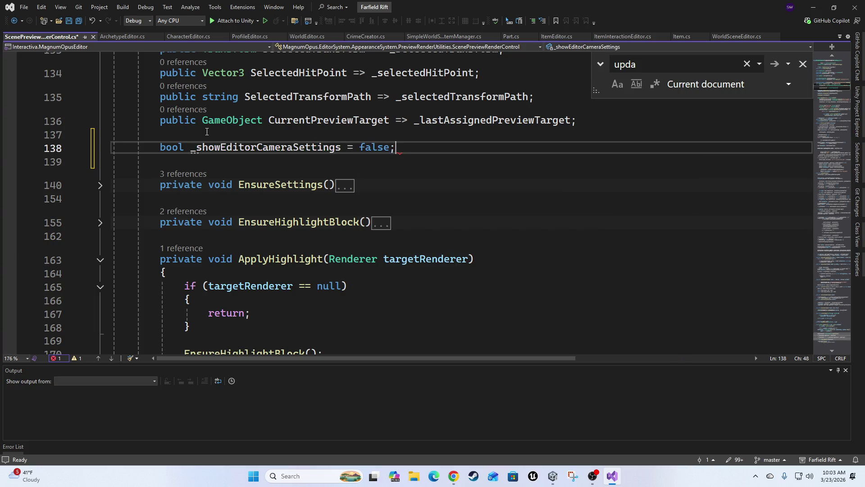
# Step: Add `bool _showModelRenderers = true;` below it, correcting the misspelled name
pyautogui.press('Return')
pyautogui.write('boo')
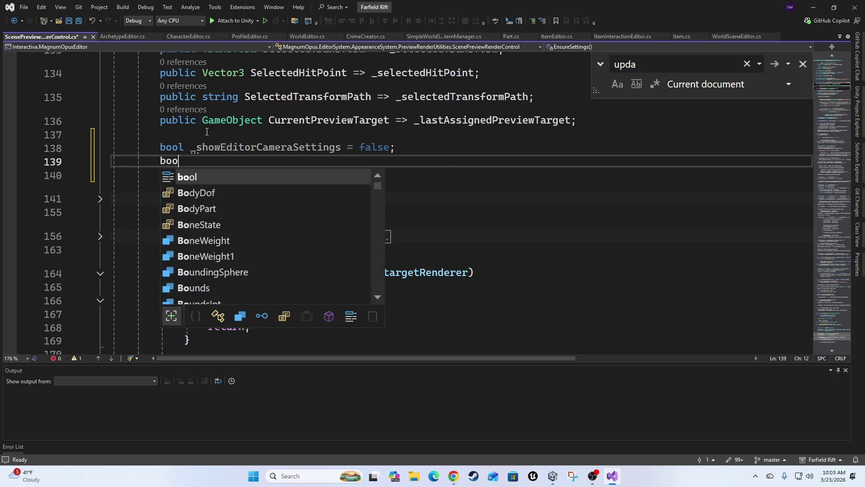
pyautogui.write('l _show')
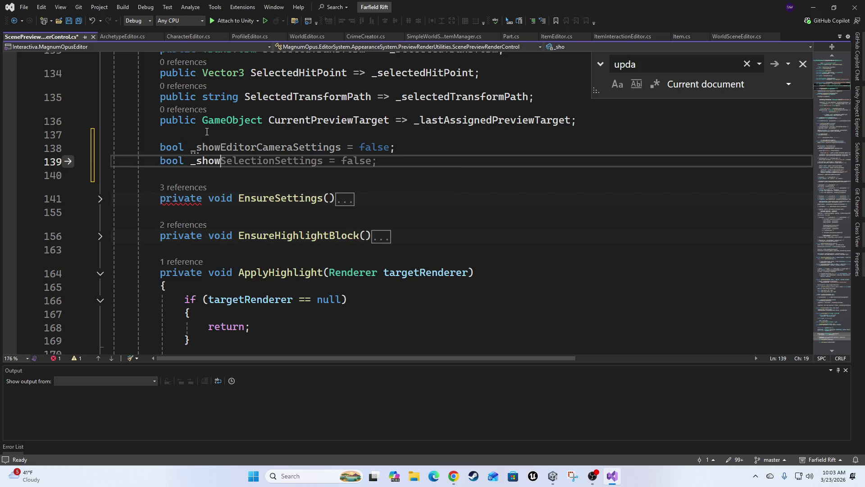
pyautogui.write('Se')
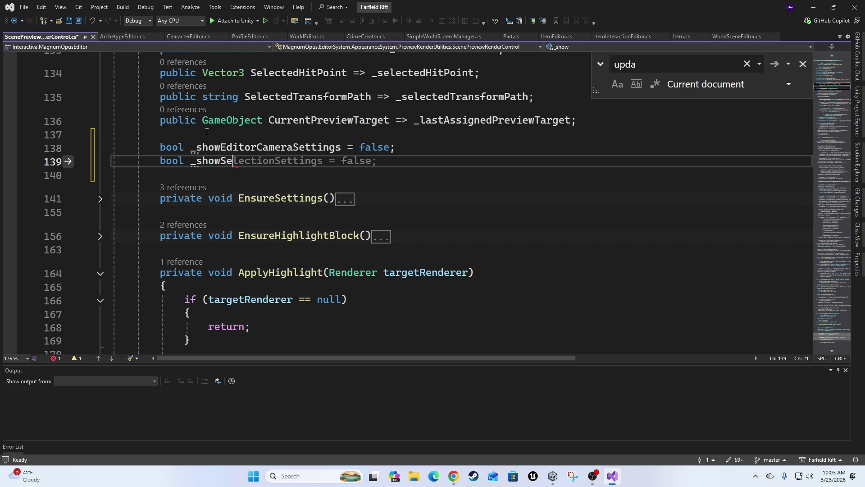
pyautogui.write('lected')
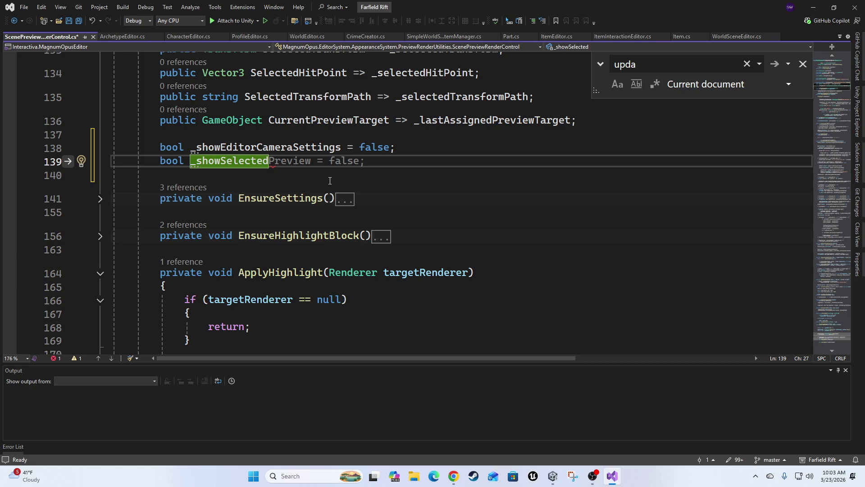
pyautogui.press('BackSpace')
pyautogui.press('BackSpace')
pyautogui.press('BackSpace')
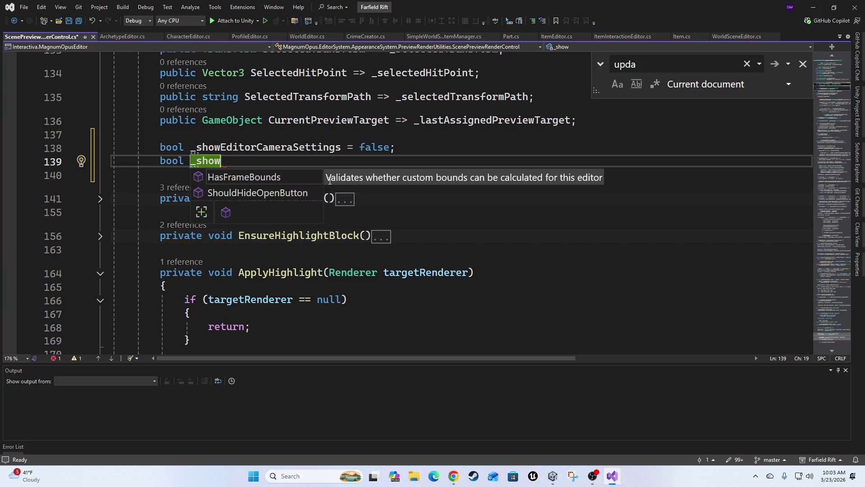
pyautogui.write('Model')
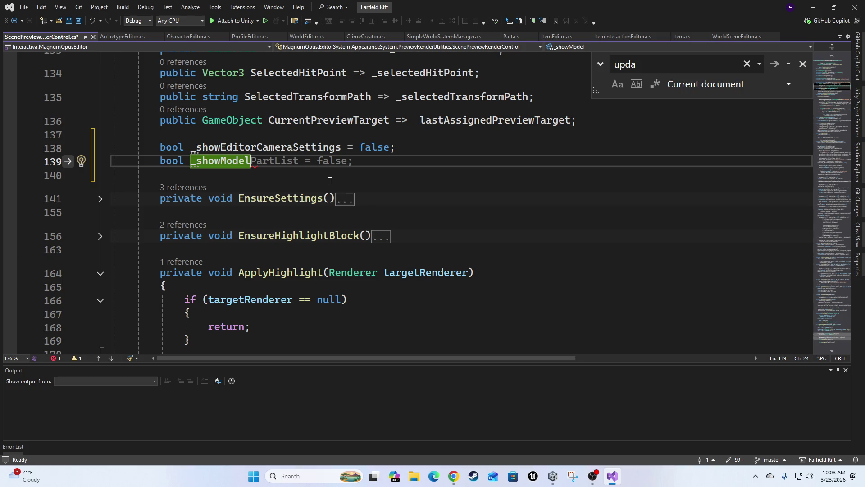
pyautogui.write('Ren')
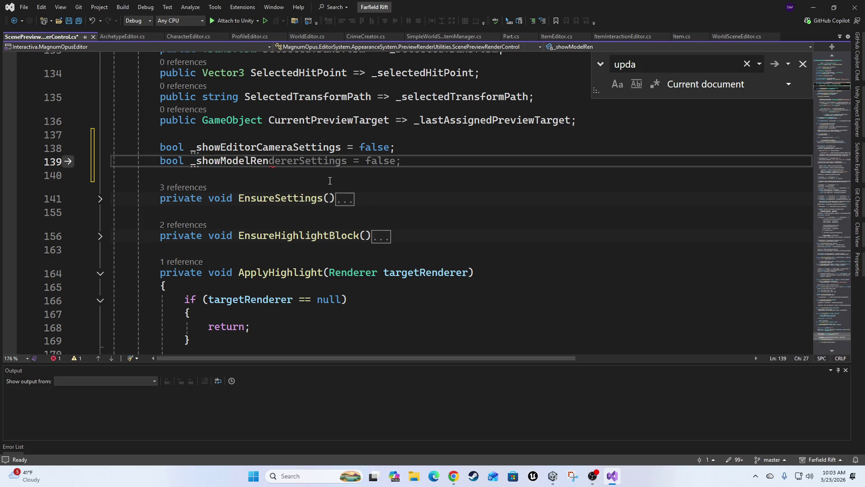
pyautogui.write('erer')
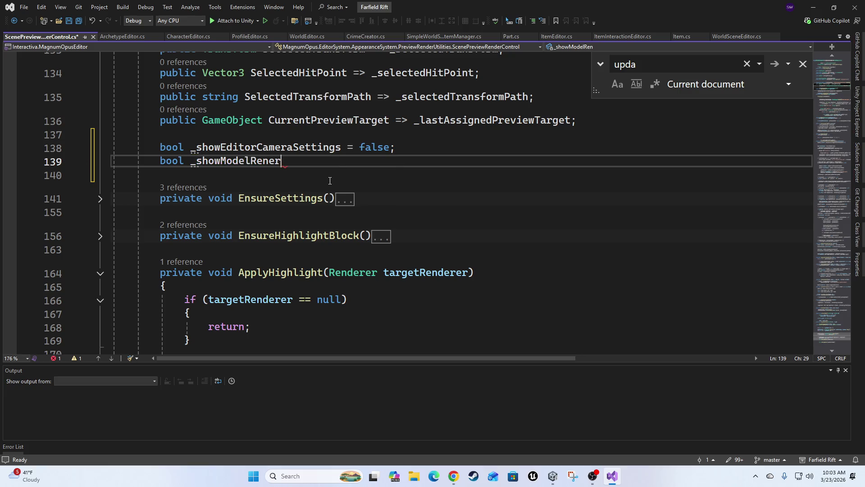
pyautogui.press('Left')
pyautogui.press('Left')
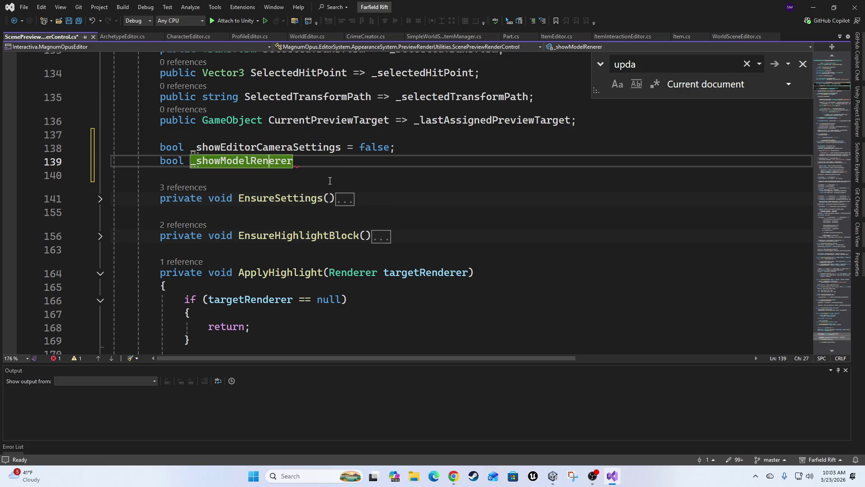
pyautogui.write('d')
pyautogui.press('End')
pyautogui.write('s ')
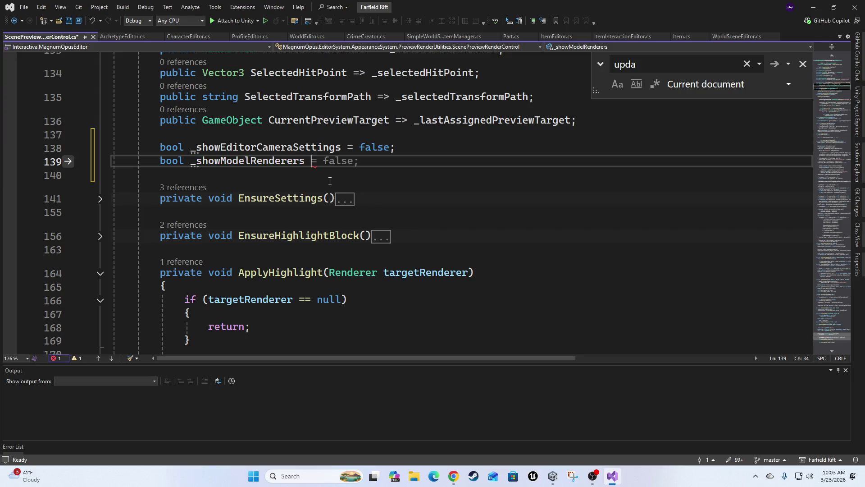
pyautogui.write('= true;')
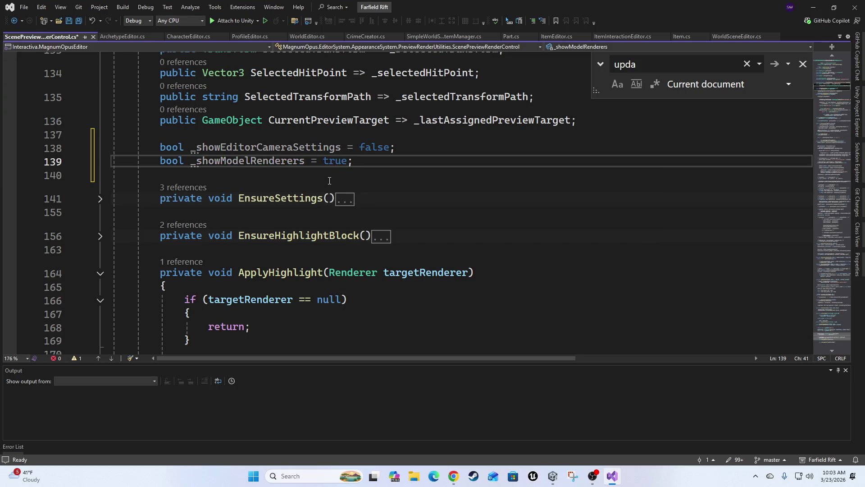
# Step: Begin UpdateEditor with `_showEditorCameraSettings = EditorGUILayout.Foldout(..., "Camera Settings", true);`
pyautogui.scroll(-3, 353, 204)
pyautogui.scroll(-20, 354, 204)
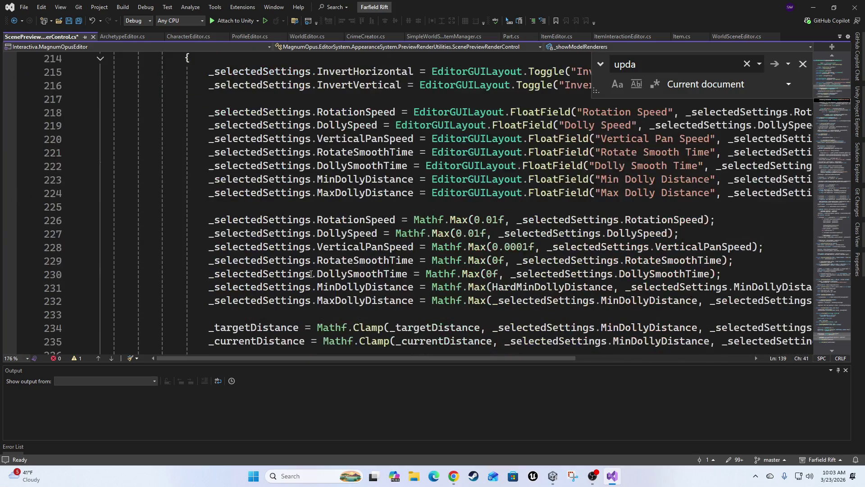
pyautogui.scroll(2, 324, 255)
pyautogui.scroll(1, 297, 200)
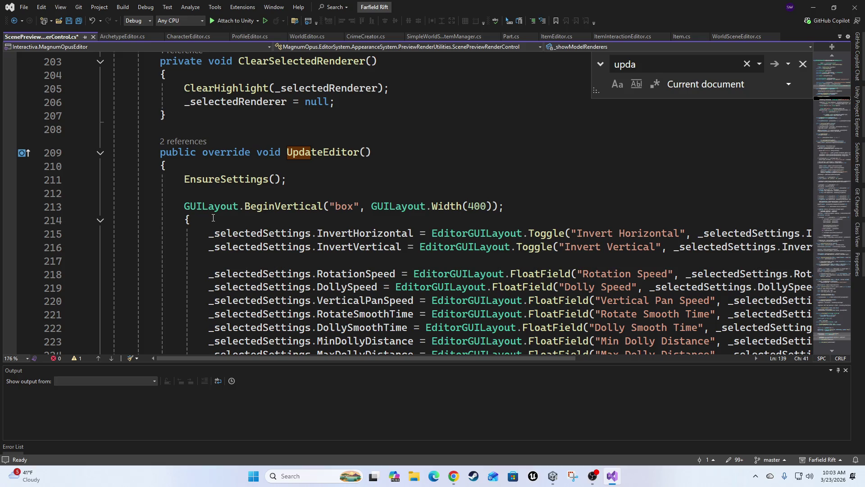
pyautogui.click(227, 221)
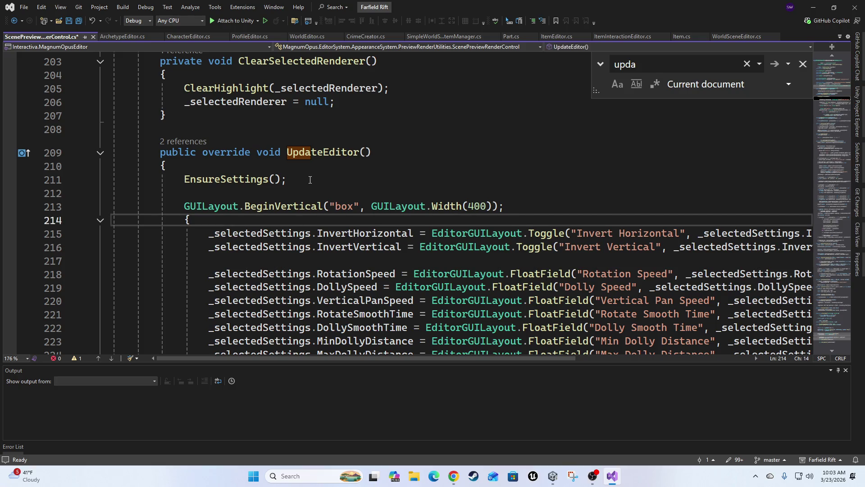
pyautogui.click(228, 195)
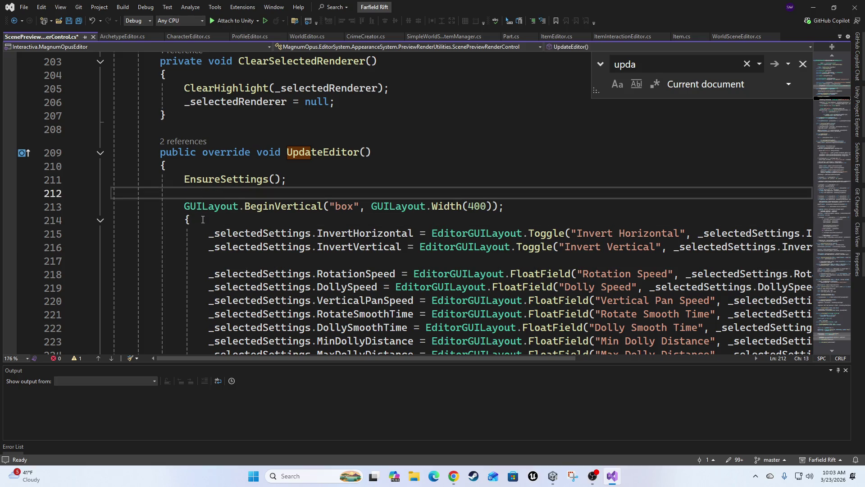
pyautogui.click(302, 219)
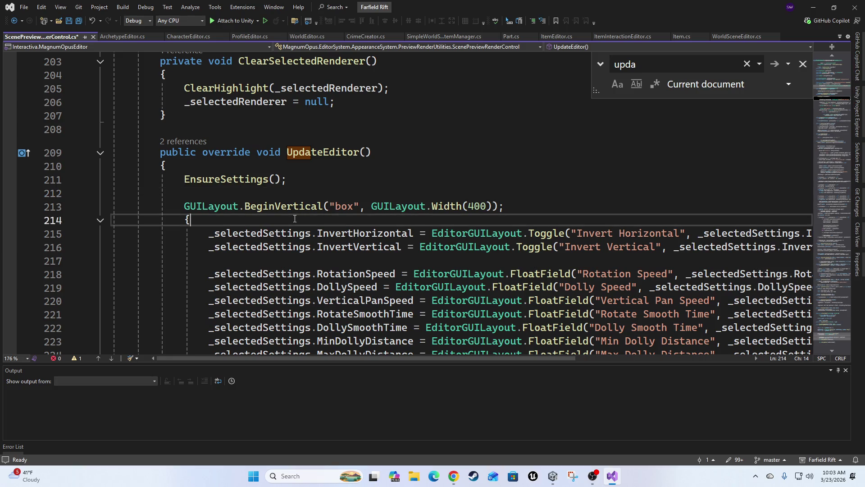
pyautogui.press('Return')
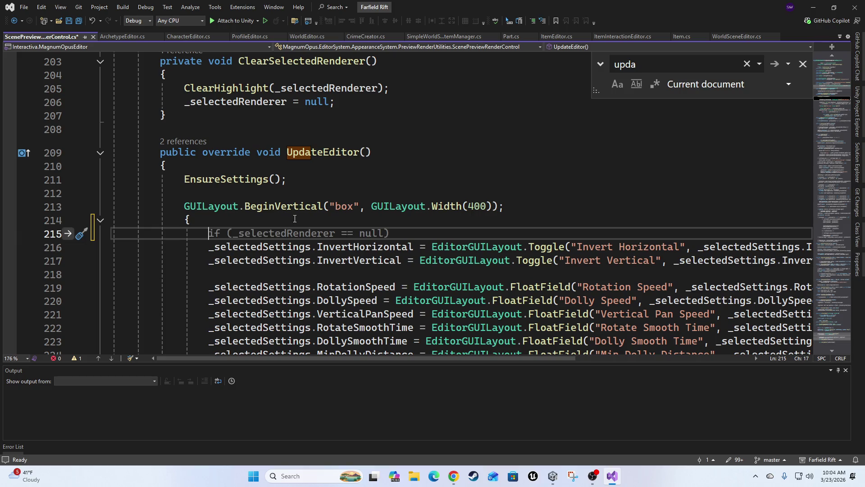
pyautogui.write('_show')
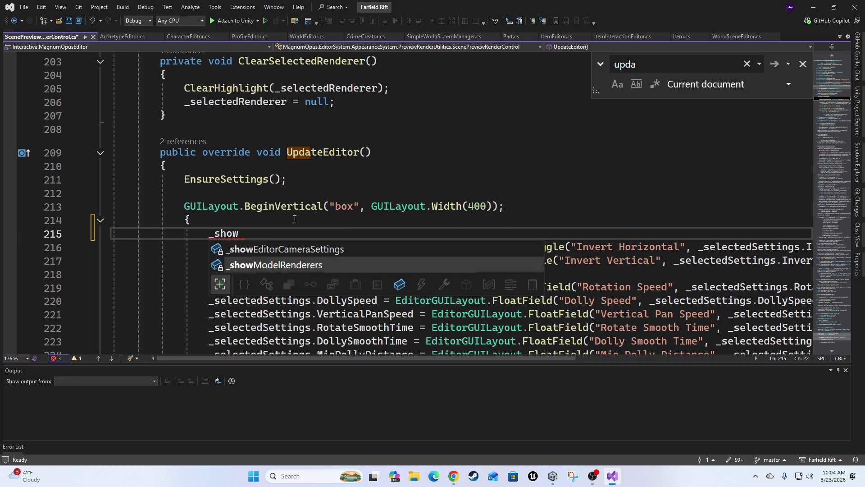
pyautogui.press('Tab')
pyautogui.write('= editor')
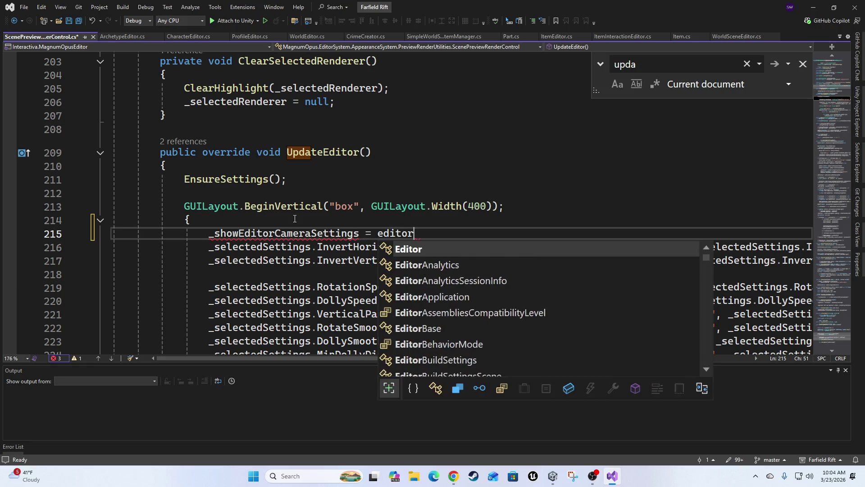
pyautogui.write('guilayout.')
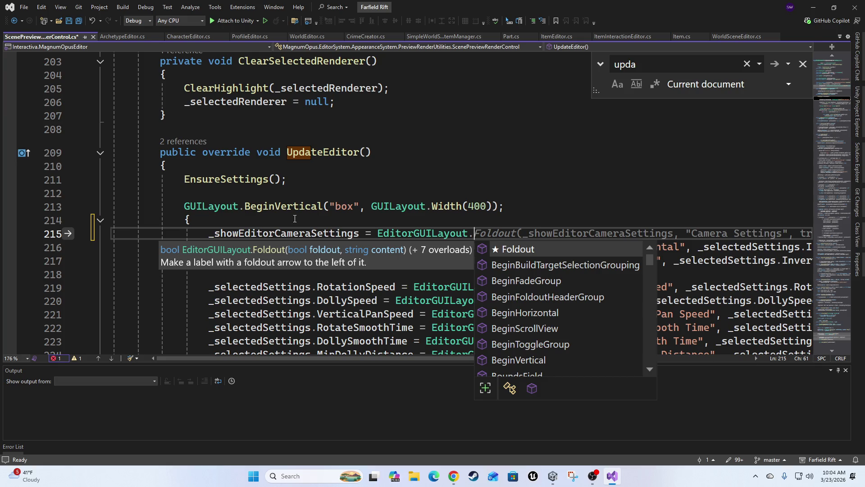
pyautogui.press('Tab')
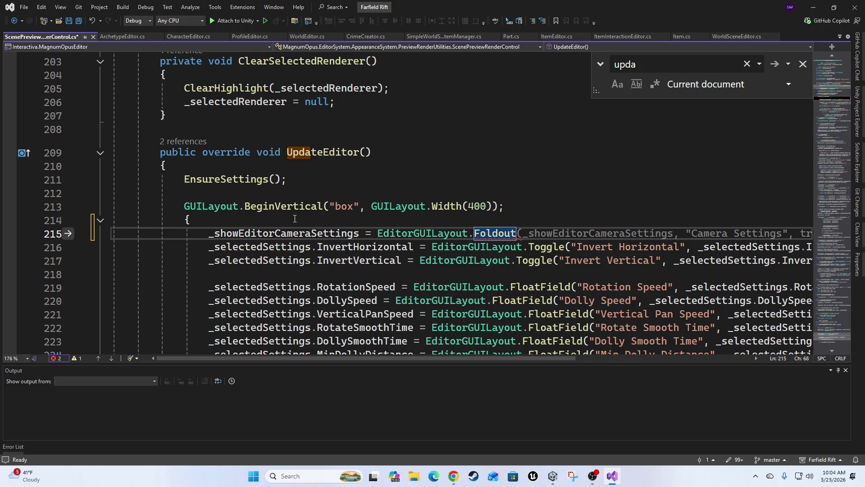
pyautogui.press('Tab')
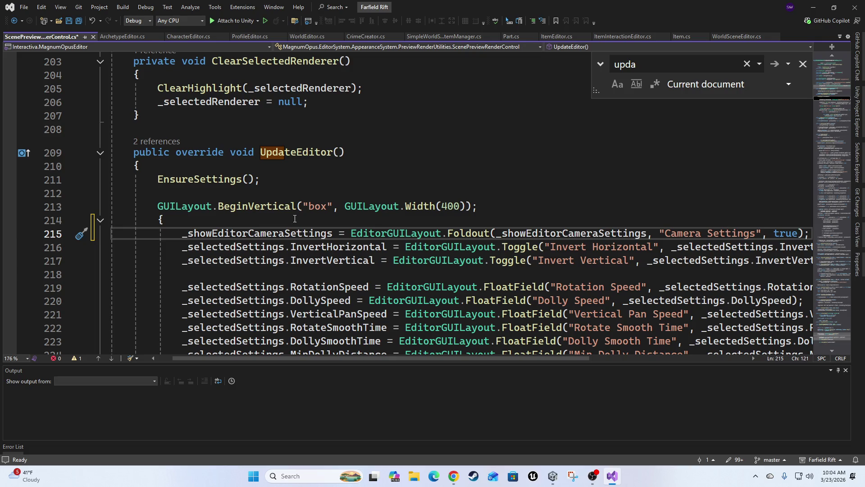
pyautogui.press('Return')
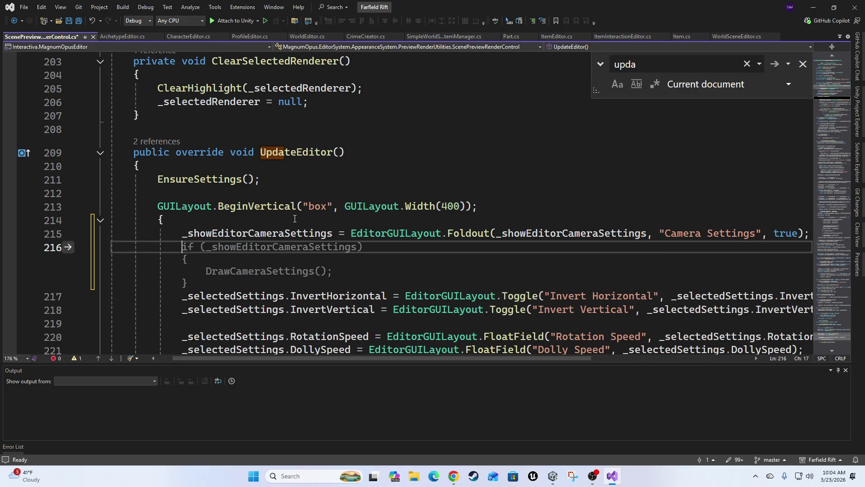
pyautogui.press('Escape')
# Step: Wrap the camera settings code in a { } block ending at line 252
pyautogui.write('{')
pyautogui.press('Down')
pyautogui.press('Down')
pyautogui.press('Down')
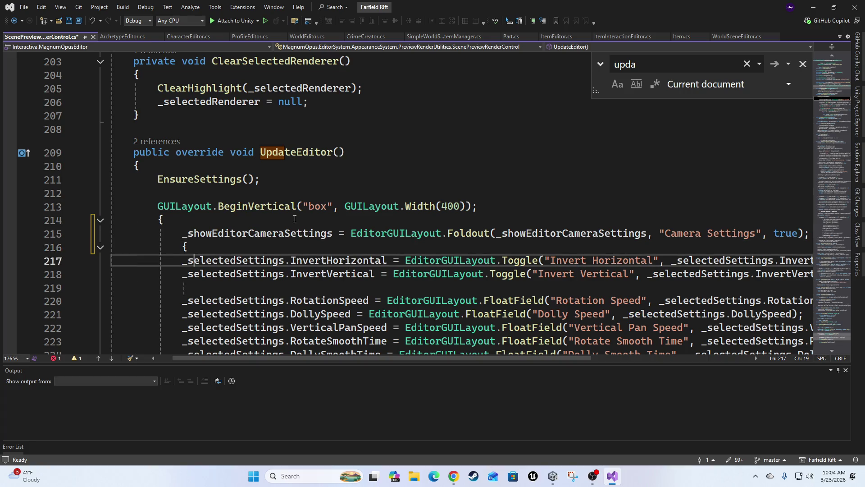
pyautogui.press('Down')
pyautogui.press('Down')
pyautogui.press('Down')
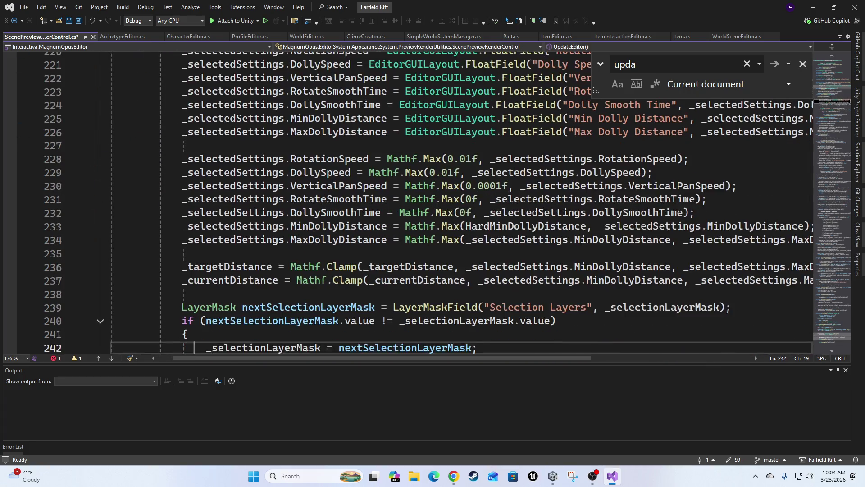
pyautogui.press('Down')
pyautogui.press('Down')
pyautogui.press('Down')
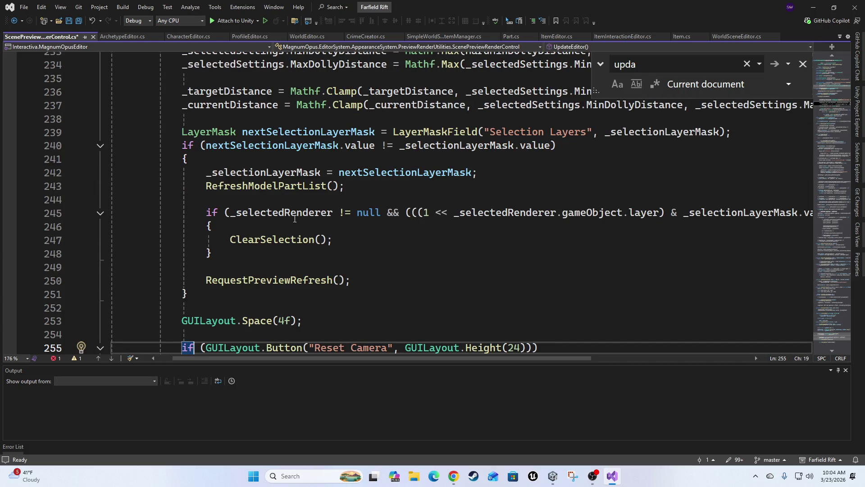
pyautogui.press('Down')
pyautogui.press('Down')
pyautogui.press('Down')
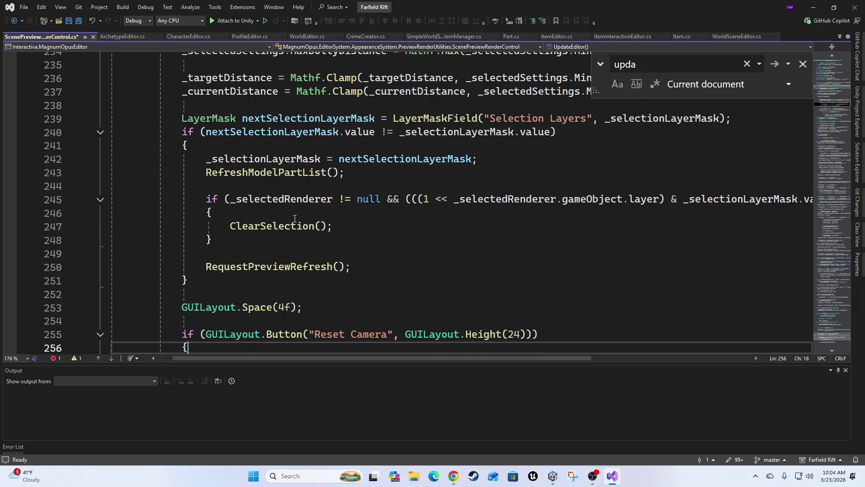
pyautogui.press('Up')
pyautogui.press('Up')
pyautogui.press('Up')
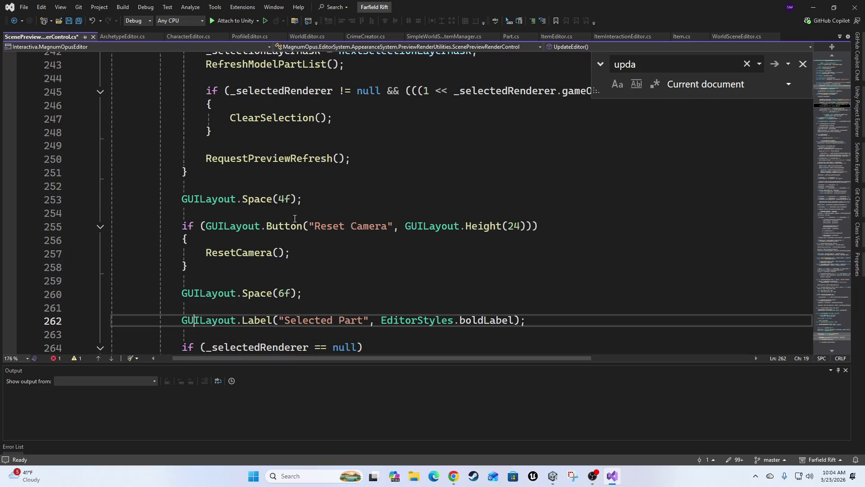
pyautogui.press('Up')
pyautogui.press('Up')
pyautogui.press('Up')
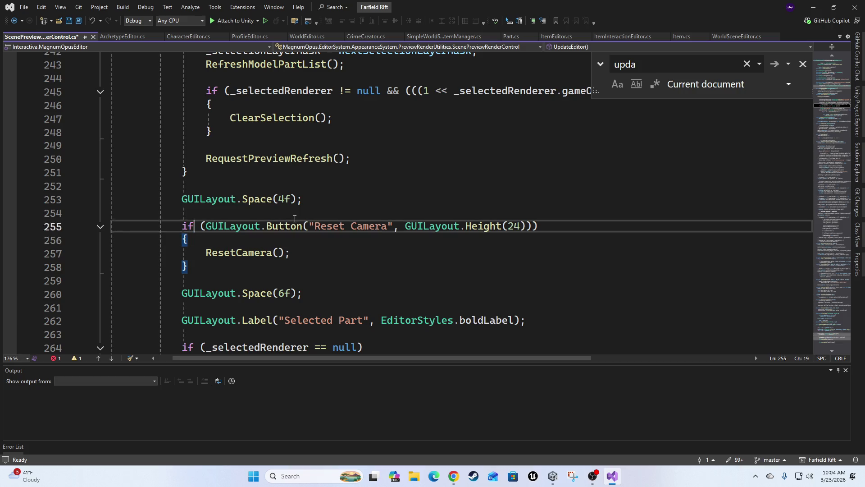
pyautogui.write('}')
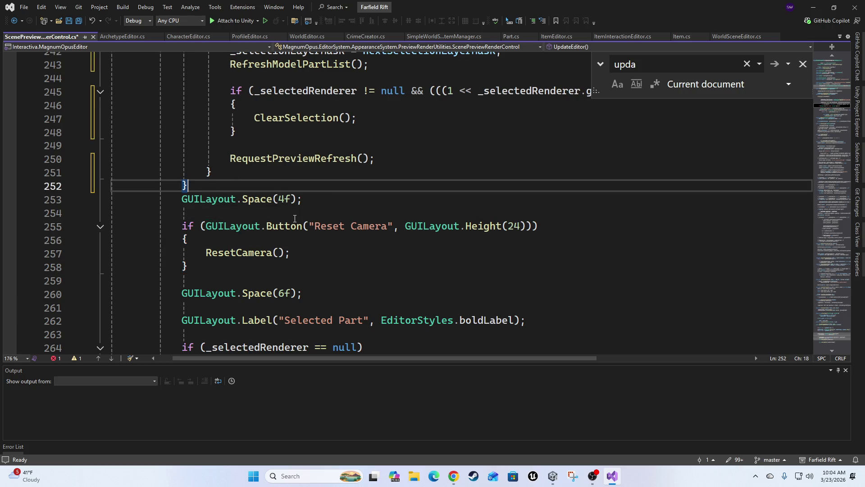
pyautogui.press('Return')
pyautogui.scroll(8, 260, 179)
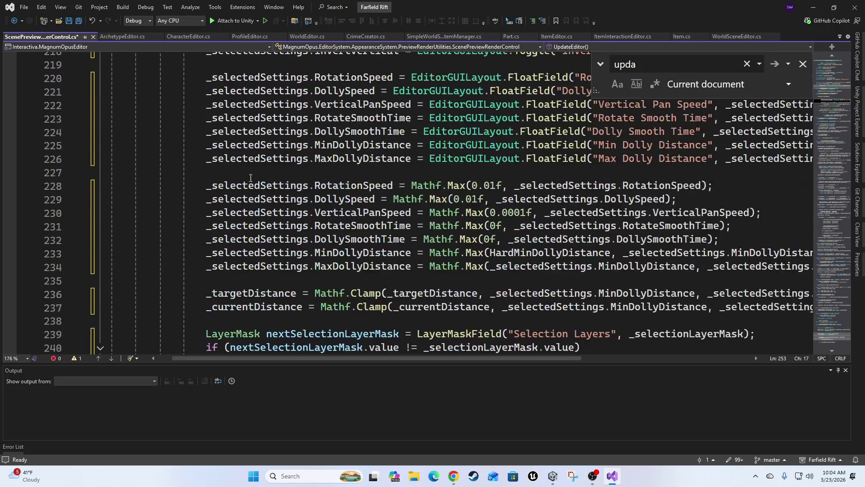
pyautogui.scroll(-7, 428, 159)
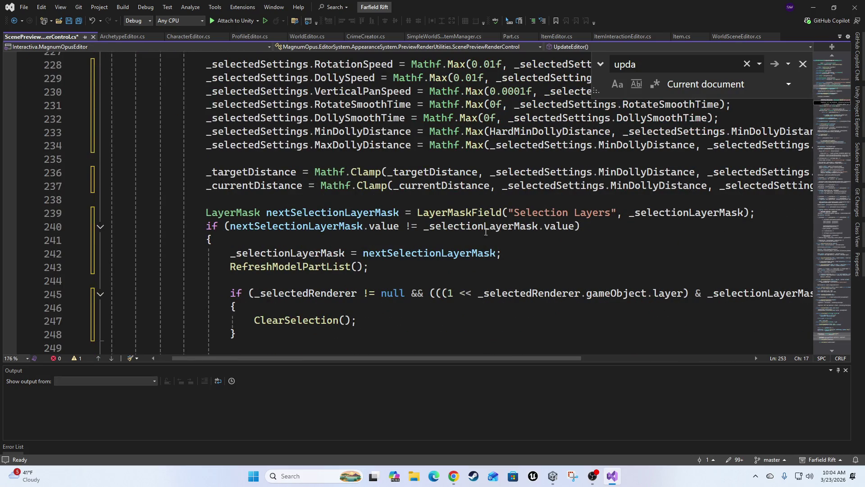
pyautogui.scroll(-3, 485, 231)
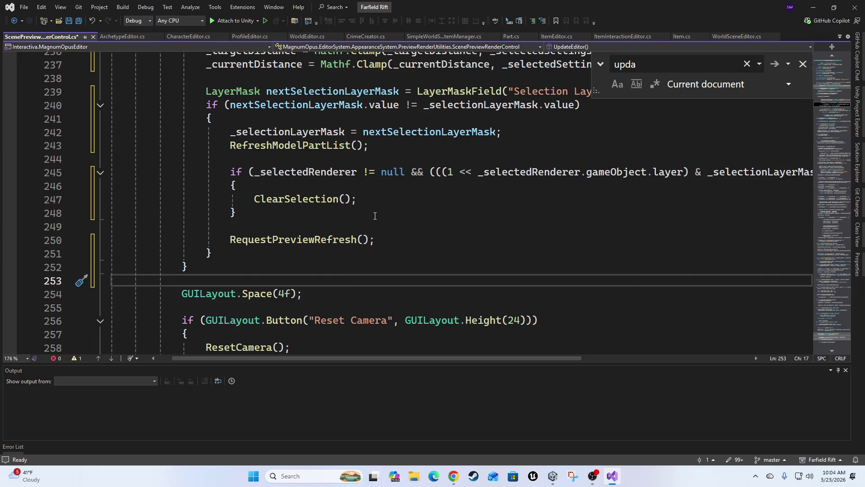
pyautogui.scroll(11, 514, 230)
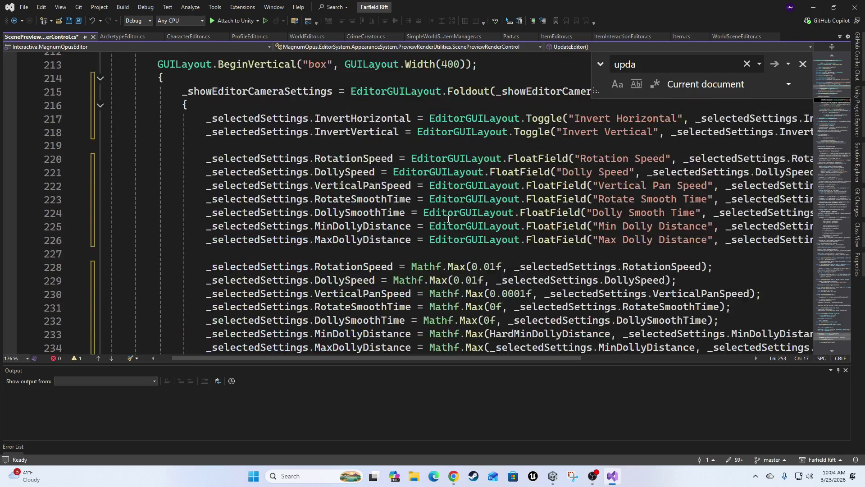
# Step: Insert an `if (_showEditorCameraSettings)` block, fixing the doubled parentheses and stray brace
pyautogui.rightClick(479, 178)
pyautogui.click(220, 225)
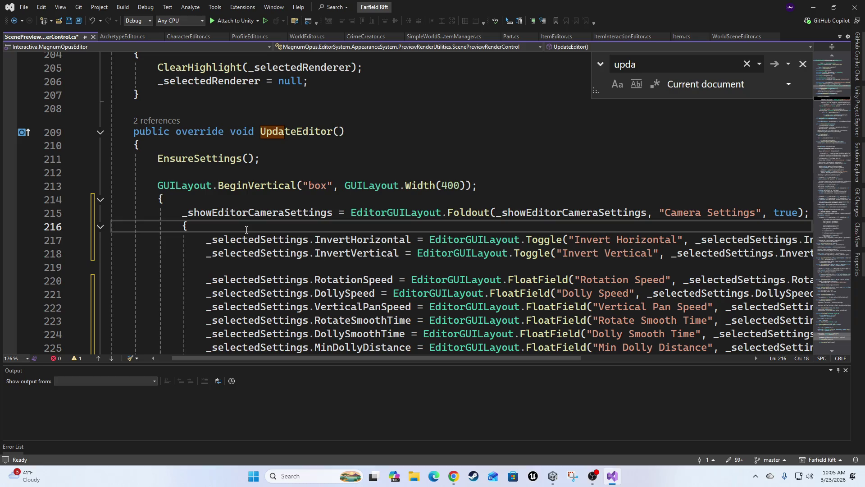
pyautogui.press('Return')
pyautogui.write('if')
pyautogui.press('Escape')
pyautogui.press('Tab')
pyautogui.press('Tab')
pyautogui.write('(')
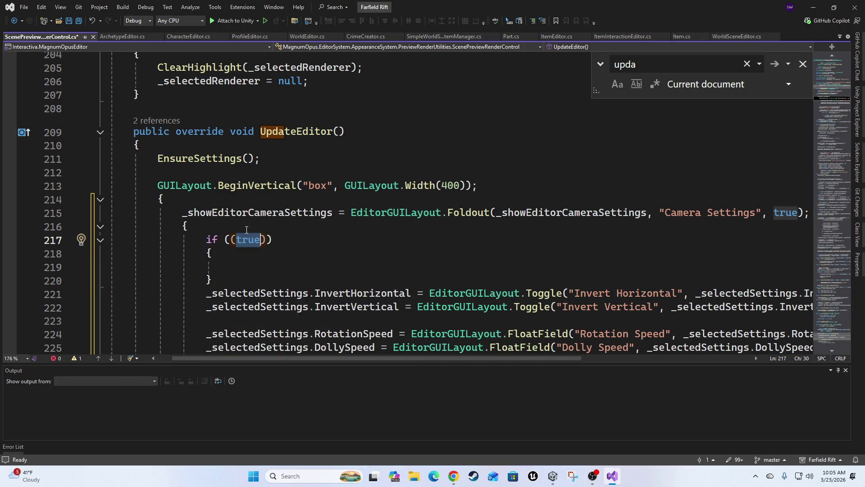
pyautogui.write('_sho')
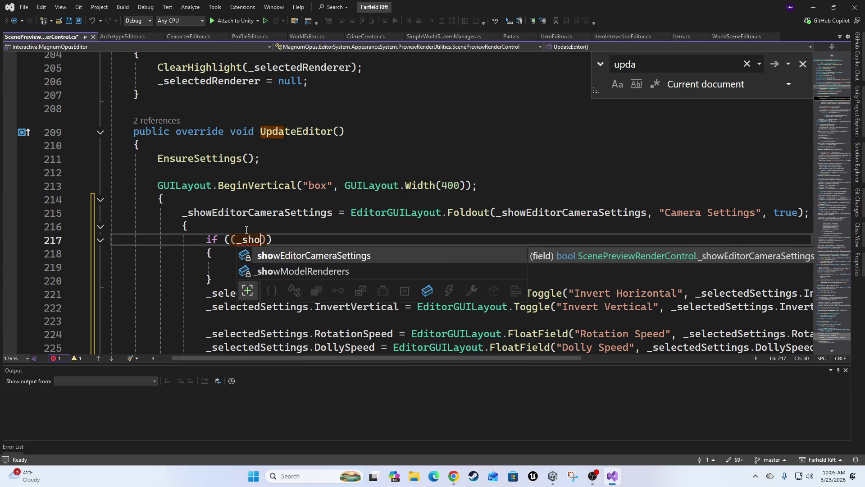
pyautogui.press('Tab')
pyautogui.press('Home')
pyautogui.press('Right')
pyautogui.press('Right')
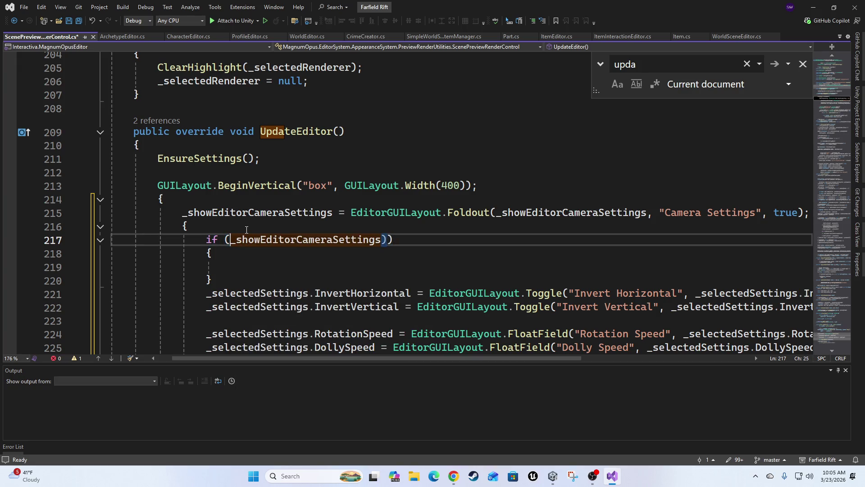
pyautogui.press('Delete')
pyautogui.press('Delete')
pyautogui.press('BackSpace')
pyautogui.hotkey('ctrl', 'Left')
pyautogui.hotkey('ctrl', 'Left')
pyautogui.write('_')
pyautogui.press('Down')
pyautogui.press('Down')
pyautogui.press('Down')
pyautogui.press('BackSpace')
# Step: Close the if block after the settings fields, remove the blank lines, and save the script
pyautogui.scroll(-5, 241, 266)
pyautogui.scroll(-8, 241, 267)
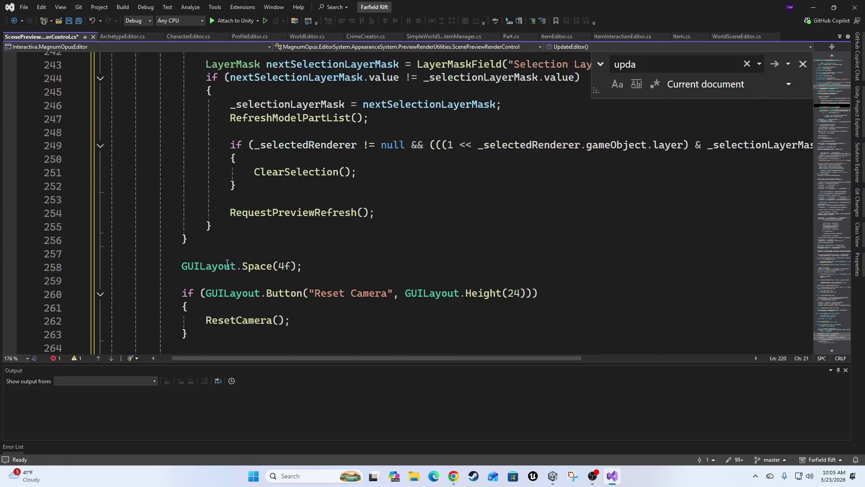
pyautogui.scroll(5, 286, 177)
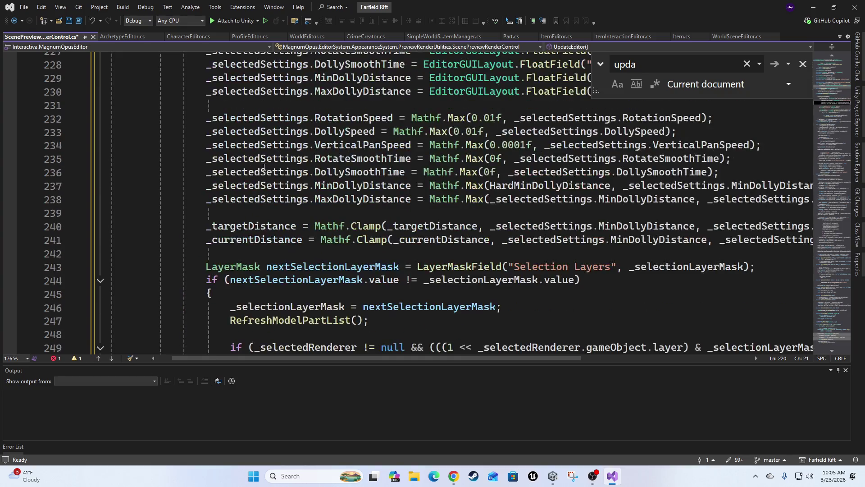
pyautogui.scroll(-4, 258, 206)
pyautogui.click(230, 256)
pyautogui.click(228, 261)
pyautogui.press('Return')
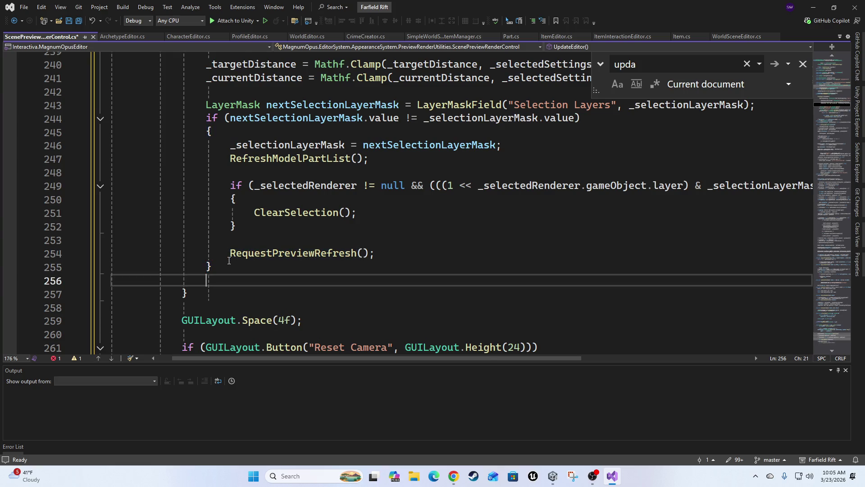
pyautogui.write('}')
pyautogui.scroll(12, 253, 258)
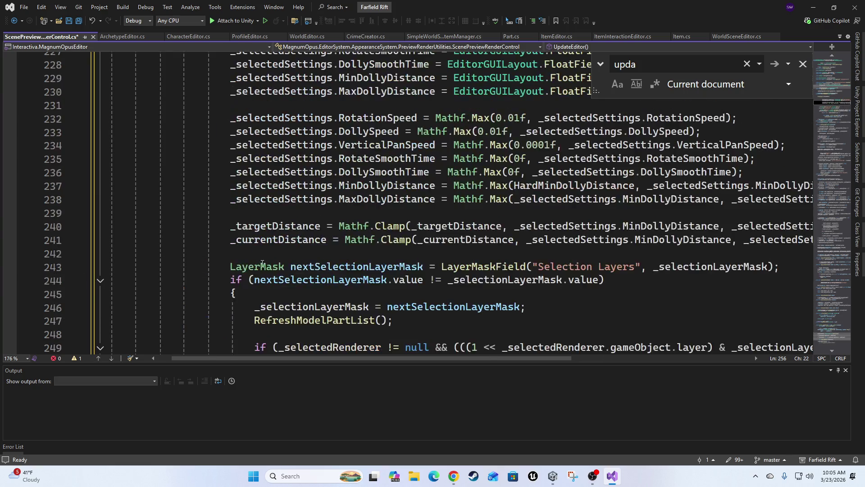
pyautogui.click(257, 291)
pyautogui.press('Delete')
pyautogui.press('Delete')
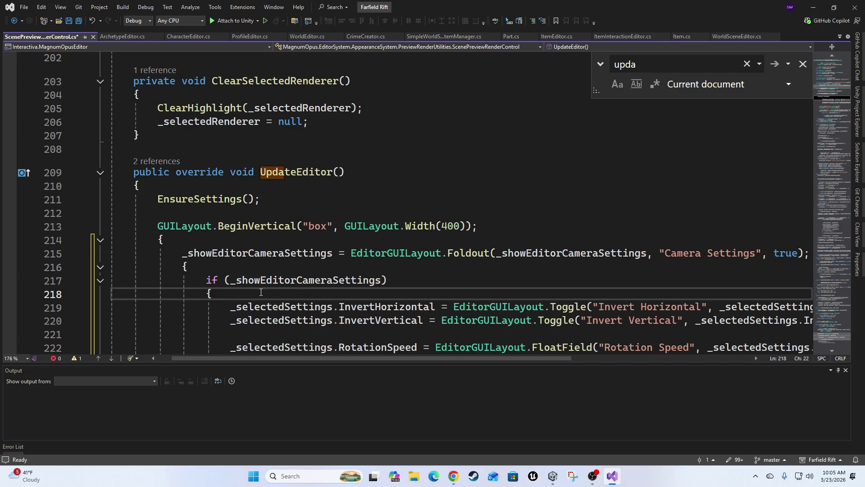
pyautogui.hotkey('ctrl', 's')
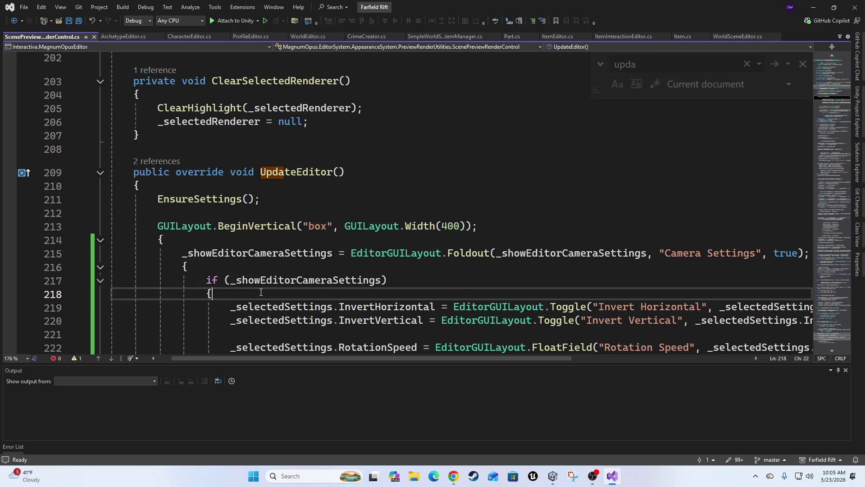
pyautogui.hotkey('alt', 'Tab')
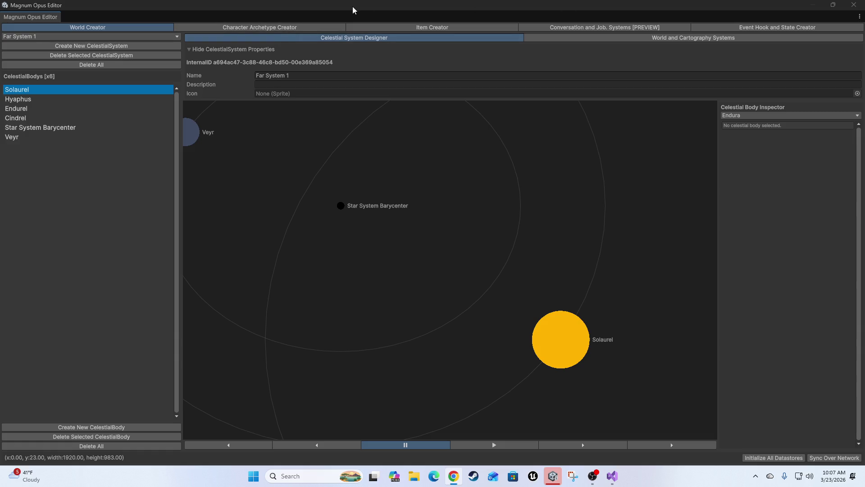
# Step: In Character Creator, toggle Camera Settings open and closed, reset the camera, then close the window
pyautogui.click(251, 28)
pyautogui.click(379, 39)
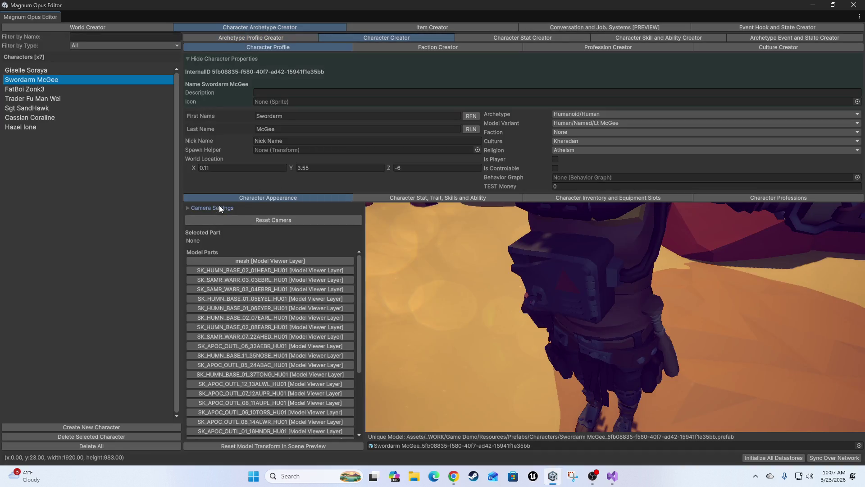
pyautogui.click(219, 205)
pyautogui.click(221, 208)
pyautogui.click(255, 219)
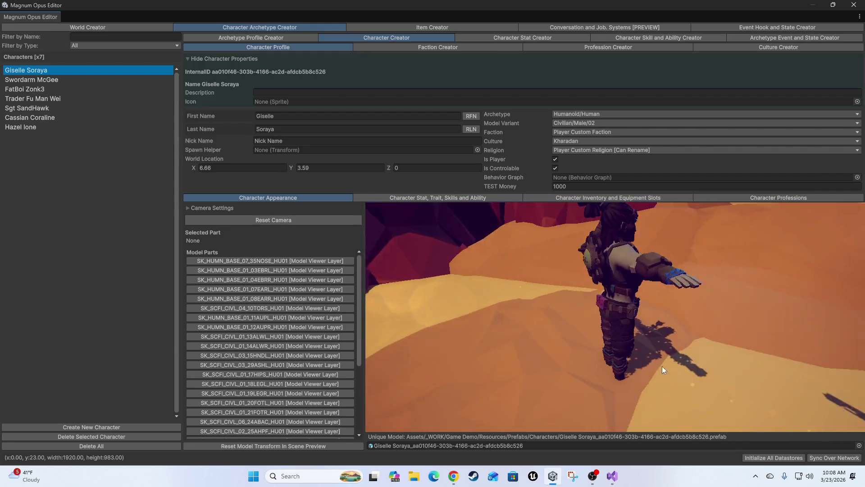
pyautogui.click(852, 6)
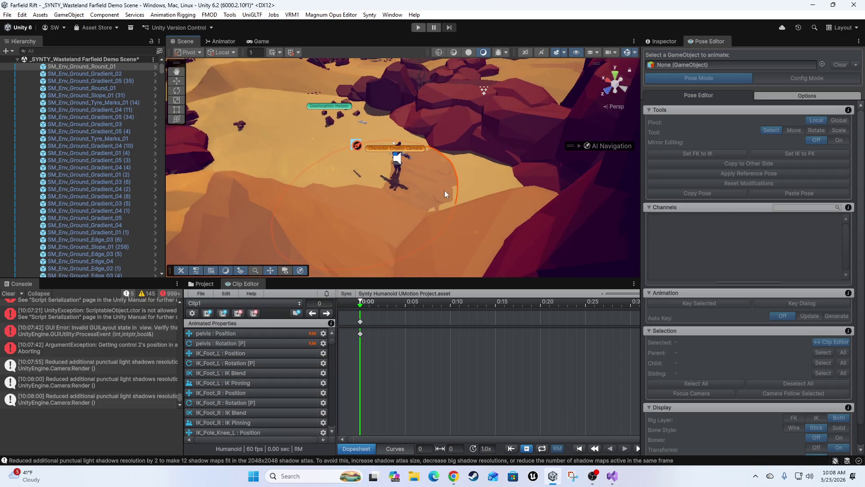
# Step: Move the Character Creator Camera across the terrain and orbit the view around the character
pyautogui.moveTo(397, 187); pyautogui.dragTo(301, 147)
pyautogui.moveTo(358, 208); pyautogui.dragTo(456, 246)
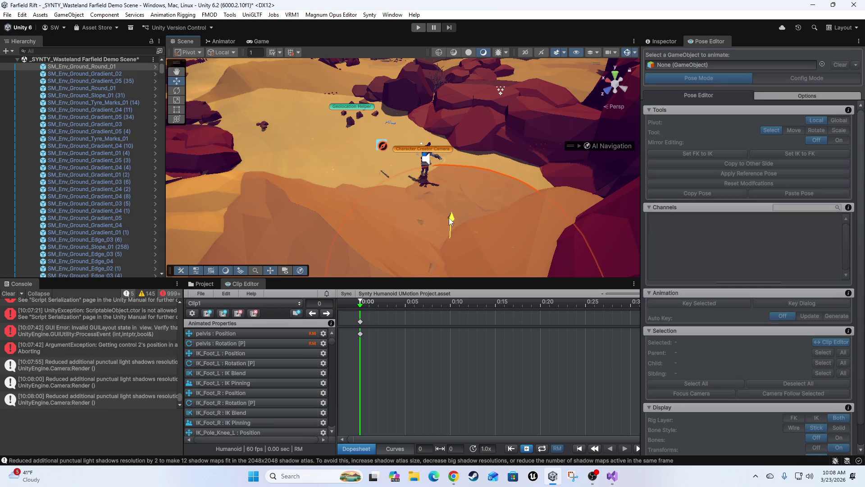
pyautogui.moveTo(449, 218)
pyautogui.mouseDown()
pyautogui.moveTo(401, 225)
pyautogui.moveTo(647, 216)
pyautogui.moveTo(562, 208)
pyautogui.moveTo(600, 191)
pyautogui.moveTo(480, 191)
pyautogui.moveTo(408, 216)
pyautogui.moveTo(315, 205)
pyautogui.moveTo(372, 194)
pyautogui.moveTo(395, 228)
pyautogui.moveTo(372, 232)
pyautogui.moveTo(431, 166)
pyautogui.moveTo(467, 104)
pyautogui.moveTo(408, 85)
pyautogui.moveTo(527, 68)
pyautogui.moveTo(315, 171)
pyautogui.moveTo(121, 131)
pyautogui.moveTo(74, 133)
pyautogui.moveTo(325, 195)
pyautogui.moveTo(383, 197)
pyautogui.moveTo(358, 203)
pyautogui.moveTo(382, 186)
pyautogui.moveTo(353, 196)
pyautogui.moveTo(458, 232)
pyautogui.moveTo(457, 246)
pyautogui.moveTo(621, 273)
pyautogui.moveTo(820, 267)
pyautogui.moveTo(829, 247)
pyautogui.moveTo(539, 220)
pyautogui.moveTo(548, 215)
pyautogui.moveTo(459, 203)
pyautogui.moveTo(388, 179)
pyautogui.moveTo(349, 140)
pyautogui.moveTo(496, 178)
pyautogui.moveTo(530, 134)
pyautogui.moveTo(531, 144)
pyautogui.moveTo(376, 144)
pyautogui.mouseUp()
pyautogui.press('z')
# Step: Rescale a sand dune with the Scale tool, then orbit down onto the dunes
pyautogui.moveTo(429, 142)
pyautogui.mouseDown()
pyautogui.moveTo(437, 193)
pyautogui.moveTo(277, 184)
pyautogui.moveTo(332, 154)
pyautogui.moveTo(333, 90)
pyautogui.mouseUp()
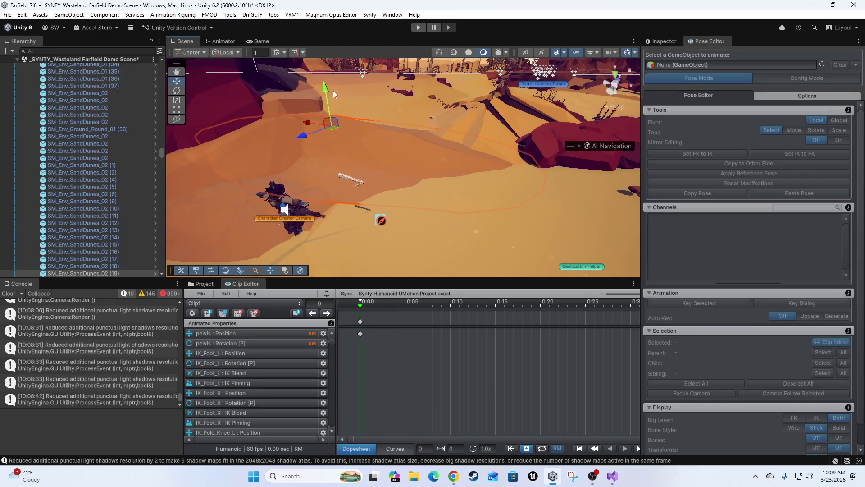
pyautogui.press('e')
pyautogui.press('r')
pyautogui.moveTo(325, 82)
pyautogui.mouseDown()
pyautogui.moveTo(342, 131)
pyautogui.moveTo(328, 36)
pyautogui.moveTo(342, 96)
pyautogui.moveTo(340, 88)
pyautogui.mouseUp()
pyautogui.press('w')
pyautogui.moveTo(381, 145)
pyautogui.mouseDown()
pyautogui.moveTo(362, 152)
pyautogui.moveTo(414, 203)
pyautogui.moveTo(203, 144)
pyautogui.moveTo(138, 137)
pyautogui.moveTo(454, 105)
pyautogui.moveTo(612, 109)
pyautogui.moveTo(280, 135)
pyautogui.moveTo(376, 177)
pyautogui.mouseUp()
pyautogui.scroll(-5, 502, 199)
pyautogui.click(496, 203)
pyautogui.scroll(3, 496, 203)
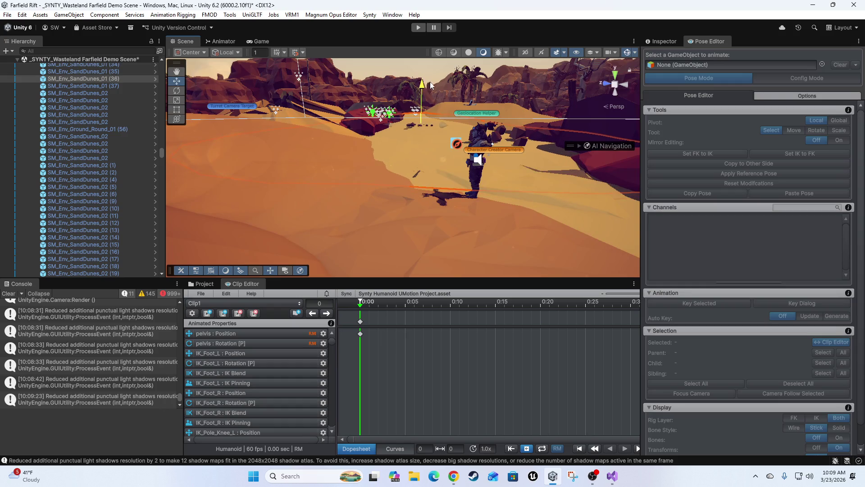
pyautogui.press('r')
pyautogui.press('z')
pyautogui.moveTo(421, 82)
pyautogui.mouseDown()
pyautogui.moveTo(377, 230)
pyautogui.moveTo(404, 88)
pyautogui.moveTo(425, 133)
pyautogui.moveTo(547, 98)
pyautogui.moveTo(420, 180)
pyautogui.moveTo(362, 186)
pyautogui.moveTo(369, 191)
pyautogui.moveTo(418, 147)
pyautogui.moveTo(405, 123)
pyautogui.moveTo(628, 96)
pyautogui.moveTo(456, 212)
pyautogui.mouseUp()
pyautogui.click(372, 196)
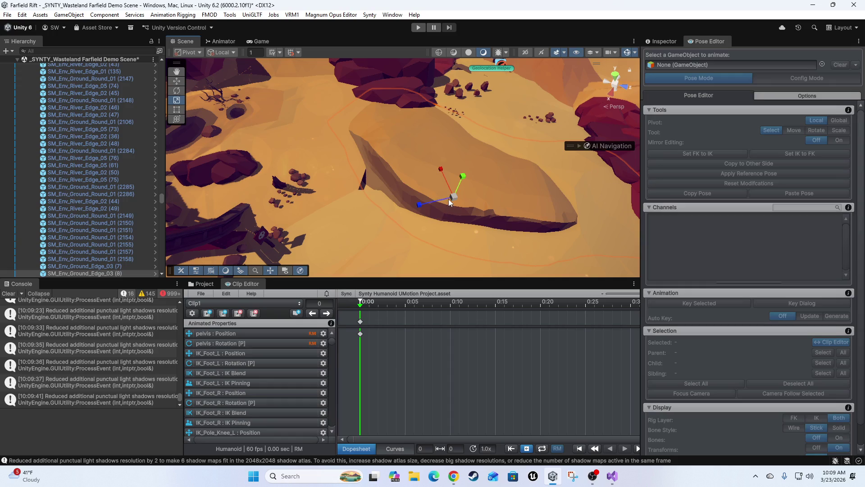
pyautogui.scroll(3, 455, 197)
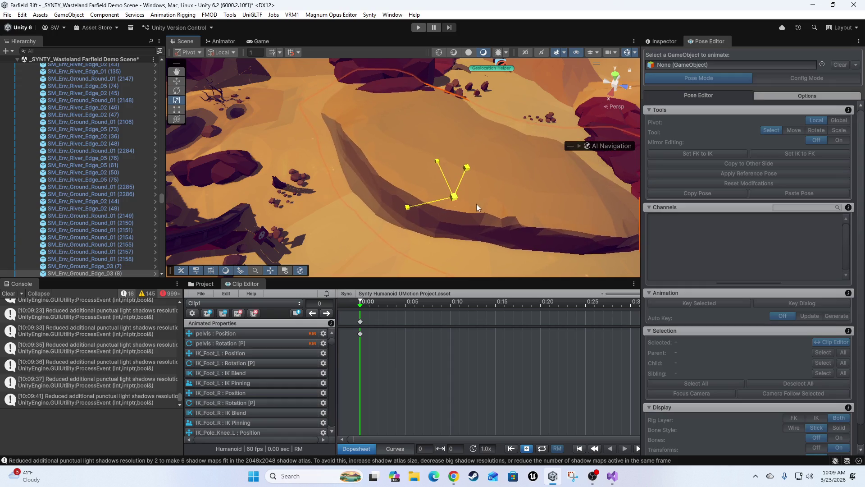
pyautogui.moveTo(477, 200)
pyautogui.mouseDown()
pyautogui.moveTo(428, 171)
pyautogui.moveTo(418, 185)
pyautogui.moveTo(443, 193)
pyautogui.moveTo(380, 180)
pyautogui.moveTo(353, 146)
pyautogui.moveTo(375, 170)
pyautogui.moveTo(359, 170)
pyautogui.moveTo(390, 118)
pyautogui.moveTo(379, 135)
pyautogui.moveTo(485, 79)
pyautogui.moveTo(440, 149)
pyautogui.moveTo(418, 115)
pyautogui.moveTo(471, 125)
pyautogui.moveTo(468, 131)
pyautogui.mouseUp()
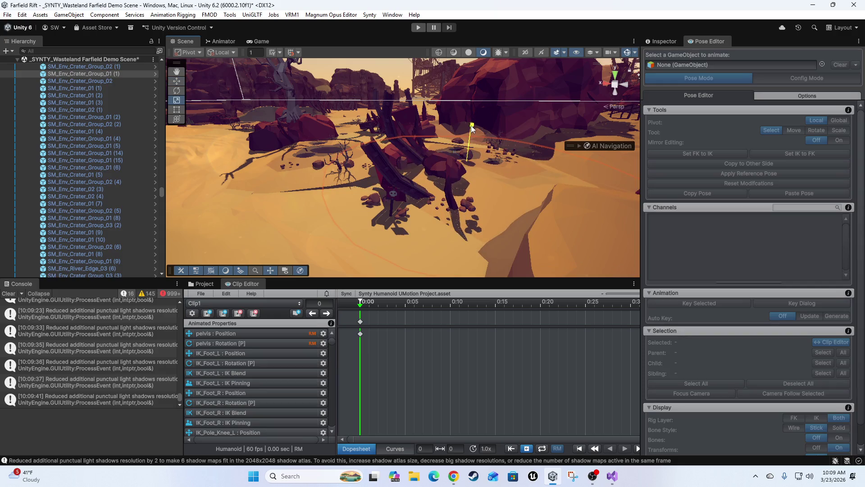
pyautogui.press('r')
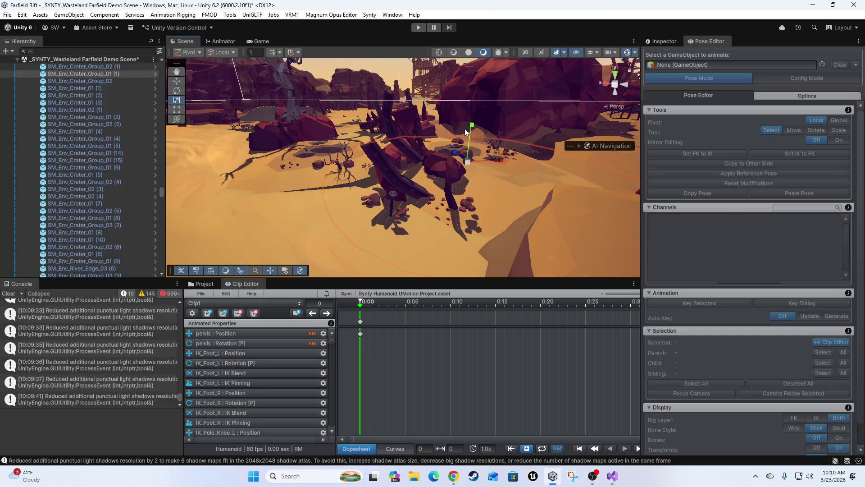
pyautogui.scroll(2, 465, 132)
pyautogui.press('w')
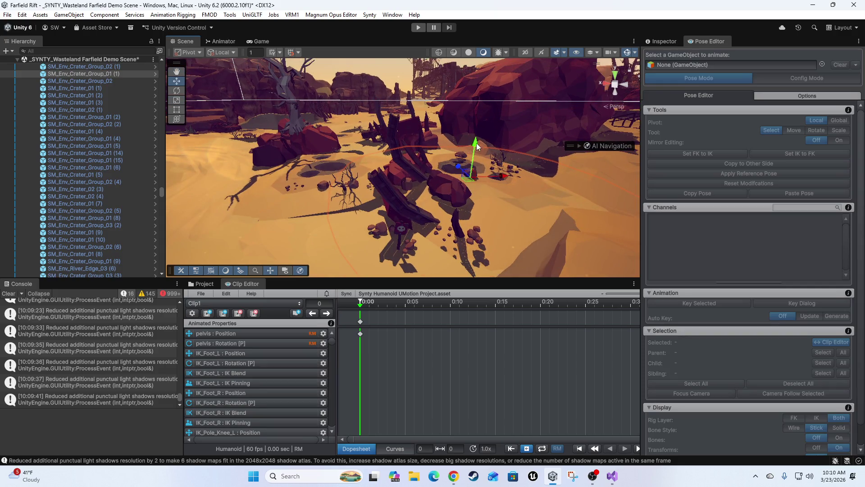
pyautogui.hotkey('ctrl', 'z')
pyautogui.press('e')
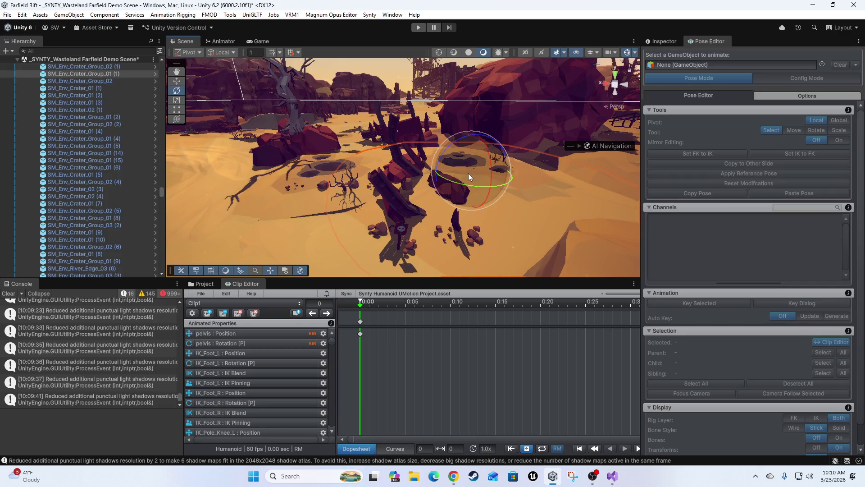
pyautogui.press('r')
pyautogui.moveTo(472, 171)
pyautogui.mouseDown()
pyautogui.moveTo(511, 170)
pyautogui.moveTo(495, 161)
pyautogui.mouseUp()
pyautogui.moveTo(404, 177)
pyautogui.mouseDown()
pyautogui.moveTo(489, 134)
pyautogui.moveTo(324, 183)
pyautogui.moveTo(286, 144)
pyautogui.moveTo(206, 145)
pyautogui.moveTo(237, 81)
pyautogui.moveTo(245, 129)
pyautogui.moveTo(136, 171)
pyautogui.moveTo(18, 198)
pyautogui.mouseUp()
pyautogui.moveTo(829, 200)
pyautogui.mouseDown()
pyautogui.moveTo(317, 170)
pyautogui.moveTo(509, 205)
pyautogui.moveTo(649, 193)
pyautogui.moveTo(508, 52)
pyautogui.mouseUp()
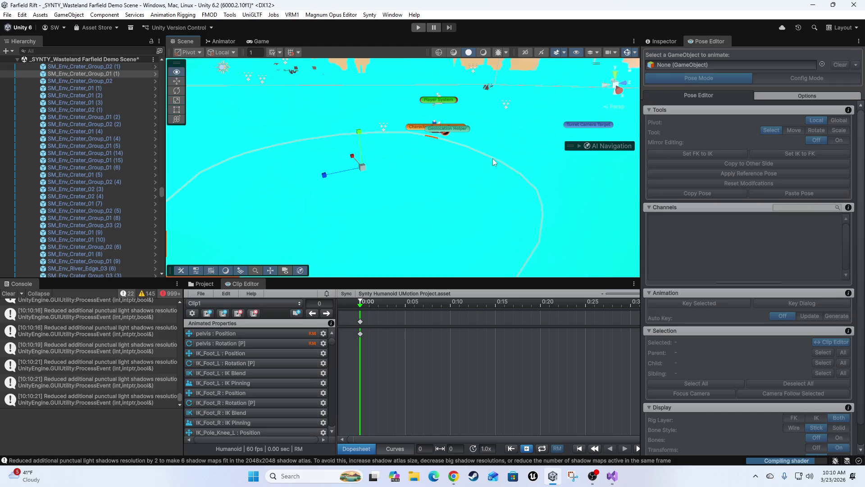
pyautogui.moveTo(493, 141)
pyautogui.mouseDown()
pyautogui.moveTo(451, 153)
pyautogui.moveTo(574, 168)
pyautogui.moveTo(547, 179)
pyautogui.moveTo(377, 171)
pyautogui.moveTo(450, 137)
pyautogui.moveTo(430, 144)
pyautogui.moveTo(434, 131)
pyautogui.moveTo(423, 161)
pyautogui.moveTo(404, 163)
pyautogui.moveTo(396, 140)
pyautogui.moveTo(451, 136)
pyautogui.moveTo(602, 182)
pyautogui.moveTo(424, 242)
pyautogui.moveTo(275, 181)
pyautogui.moveTo(398, 139)
pyautogui.moveTo(419, 142)
pyautogui.moveTo(392, 121)
pyautogui.moveTo(396, 132)
pyautogui.mouseUp()
pyautogui.click(419, 142)
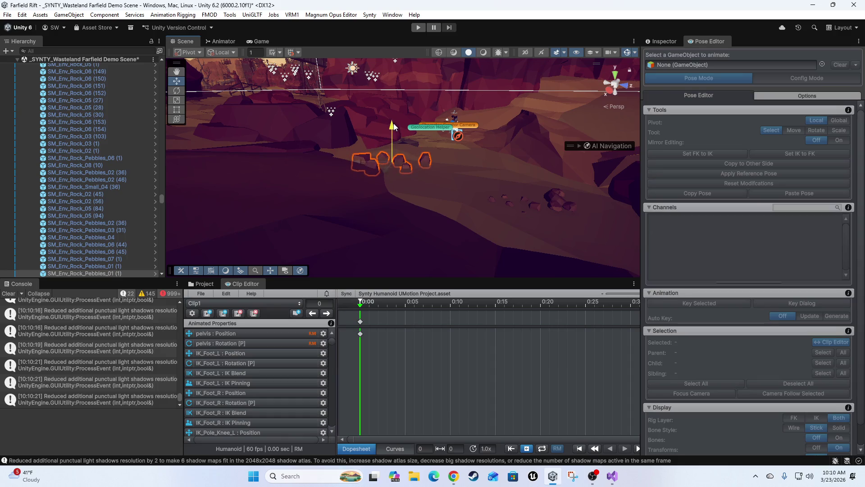
pyautogui.moveTo(533, 198)
pyautogui.mouseDown()
pyautogui.moveTo(548, 190)
pyautogui.moveTo(541, 187)
pyautogui.mouseUp()
pyautogui.click(414, 165)
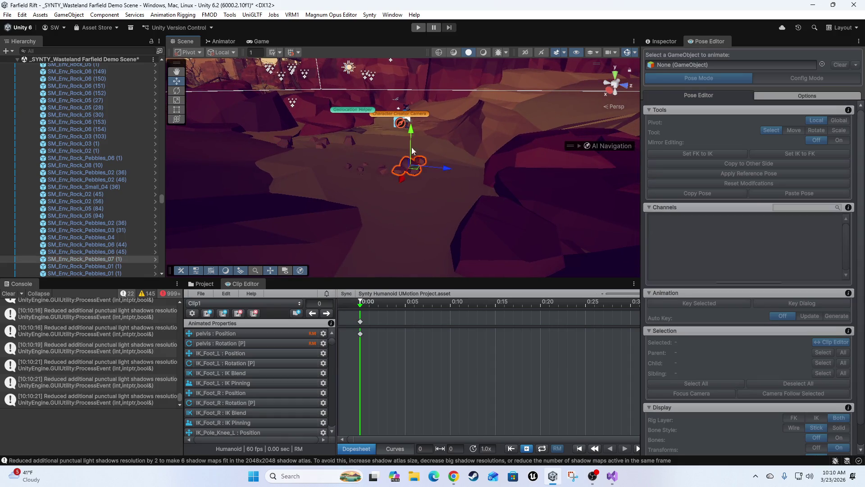
pyautogui.press('e')
pyautogui.press('w')
pyautogui.moveTo(412, 140); pyautogui.dragTo(412, 139)
pyautogui.press('e')
pyautogui.moveTo(408, 148)
pyautogui.mouseDown()
pyautogui.moveTo(404, 192)
pyautogui.moveTo(450, 207)
pyautogui.moveTo(457, 165)
pyautogui.moveTo(466, 185)
pyautogui.mouseUp()
pyautogui.press('w')
pyautogui.press('e')
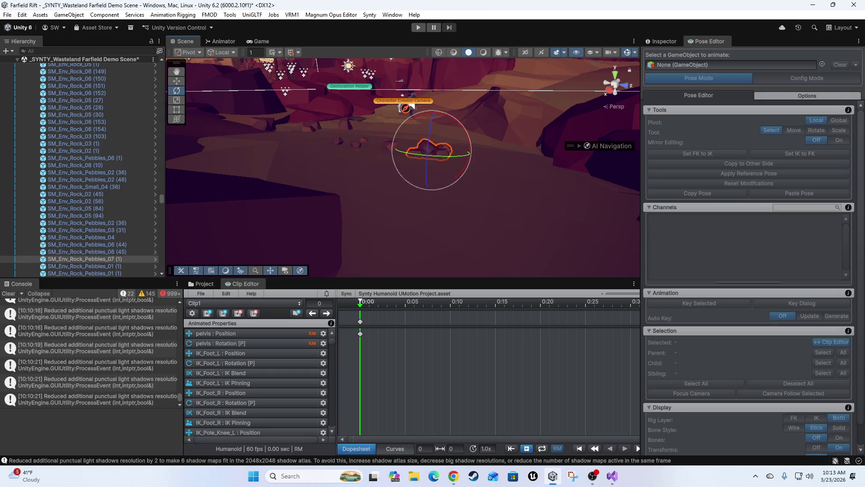
# Step: Swing the Scene view out over the desert and switch the draw mode to unlit
pyautogui.hotkey('alt', 'Tab')
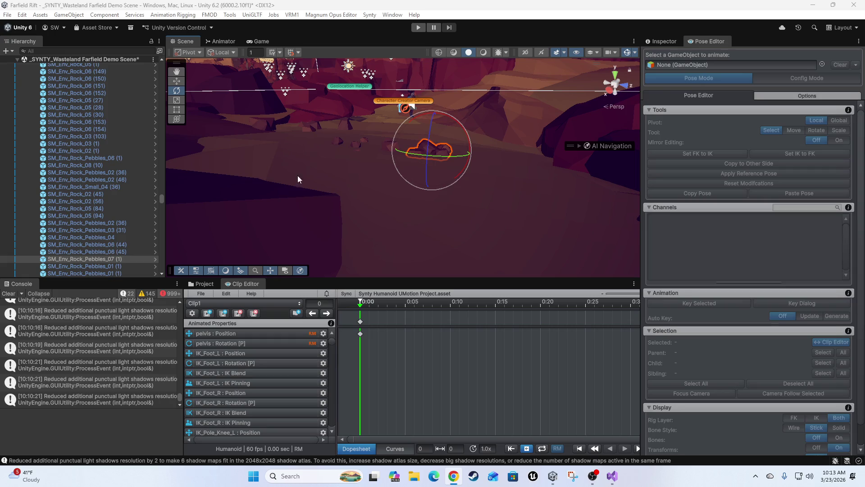
pyautogui.moveTo(419, 118)
pyautogui.mouseDown()
pyautogui.moveTo(387, 232)
pyautogui.moveTo(422, 83)
pyautogui.mouseUp()
pyautogui.click(483, 52)
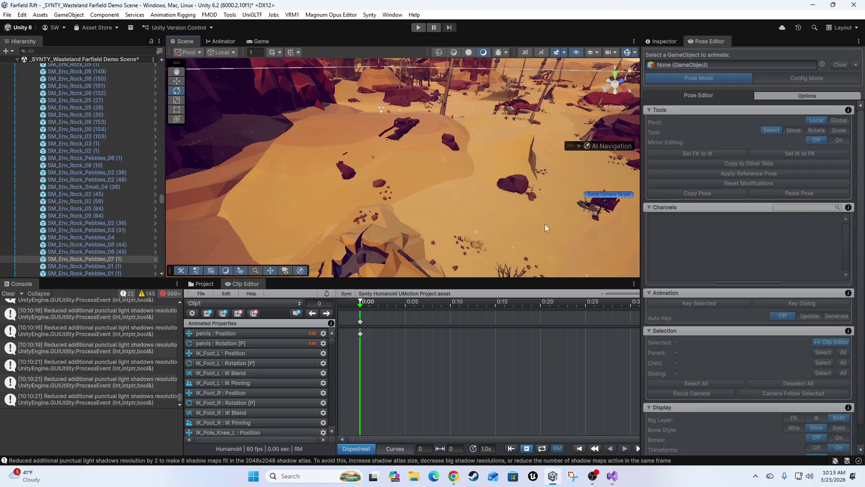
# Step: Fly the Scene camera across the desert toward the rock formations, then open the Magnum Opus Editor menu
pyautogui.moveTo(471, 191)
pyautogui.mouseDown()
pyautogui.moveTo(518, 200)
pyautogui.moveTo(529, 112)
pyautogui.moveTo(554, 177)
pyautogui.moveTo(421, 154)
pyautogui.moveTo(542, 149)
pyautogui.moveTo(550, 155)
pyautogui.moveTo(451, 153)
pyautogui.moveTo(279, 173)
pyautogui.mouseUp()
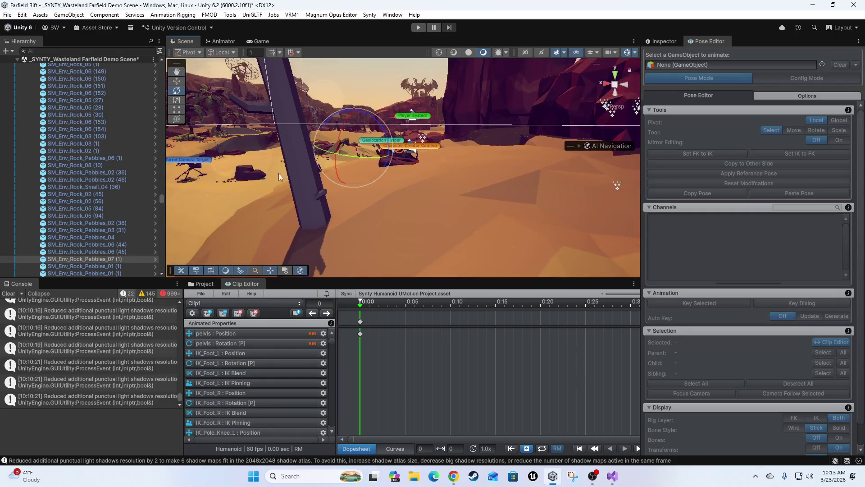
pyautogui.moveTo(396, 176)
pyautogui.mouseDown()
pyautogui.moveTo(406, 162)
pyautogui.moveTo(444, 213)
pyautogui.moveTo(520, 217)
pyautogui.moveTo(343, 206)
pyautogui.moveTo(350, 217)
pyautogui.mouseUp()
pyautogui.scroll(-10, 350, 217)
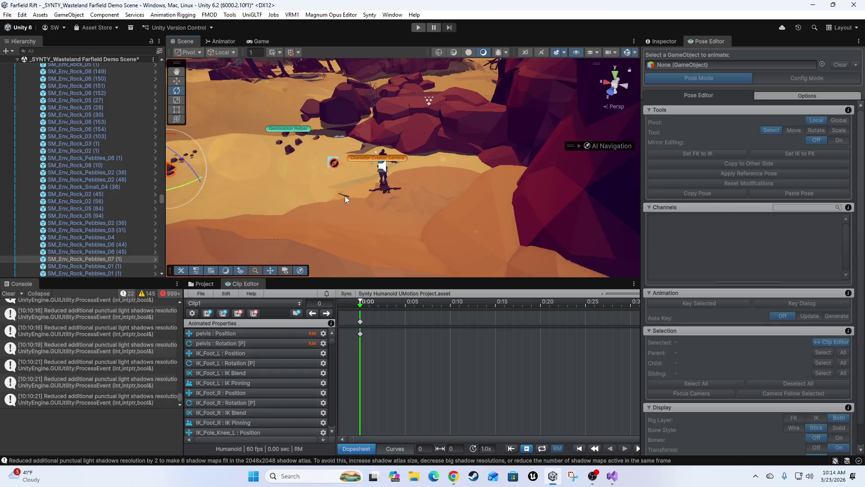
pyautogui.moveTo(335, 188)
pyautogui.mouseDown()
pyautogui.moveTo(442, 157)
pyautogui.moveTo(483, 252)
pyautogui.moveTo(406, 226)
pyautogui.moveTo(461, 234)
pyautogui.moveTo(277, 181)
pyautogui.moveTo(326, 217)
pyautogui.moveTo(375, 218)
pyautogui.moveTo(361, 213)
pyautogui.moveTo(402, 204)
pyautogui.moveTo(280, 180)
pyautogui.moveTo(332, 110)
pyautogui.moveTo(337, 120)
pyautogui.moveTo(360, 115)
pyautogui.moveTo(377, 123)
pyautogui.moveTo(348, 125)
pyautogui.moveTo(372, 151)
pyautogui.moveTo(389, 113)
pyautogui.moveTo(363, 112)
pyautogui.mouseUp()
pyautogui.scroll(5, 90, 122)
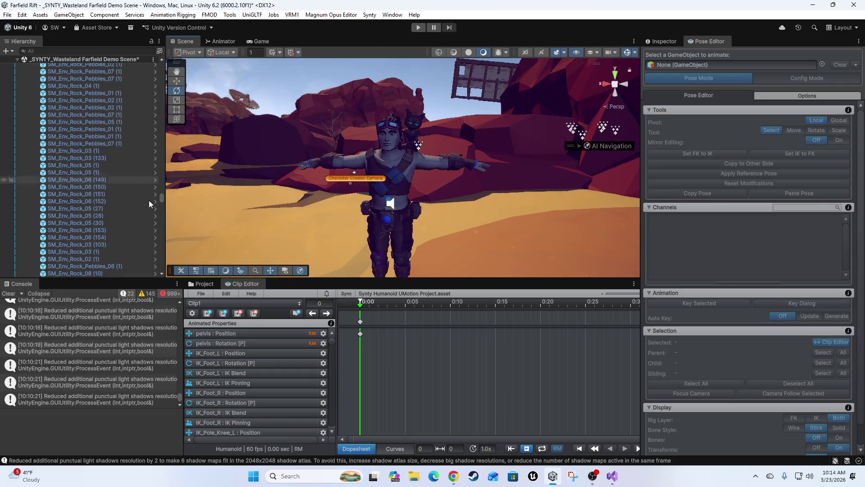
pyautogui.moveTo(162, 198); pyautogui.dragTo(161, 58)
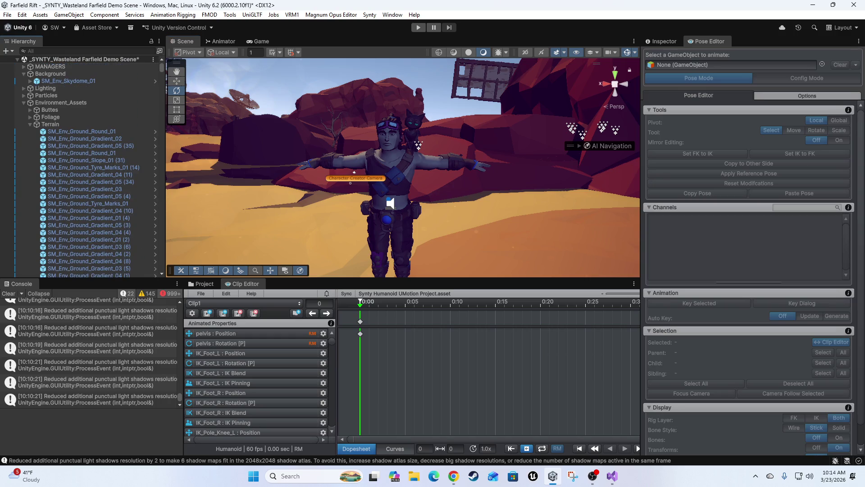
pyautogui.click(331, 15)
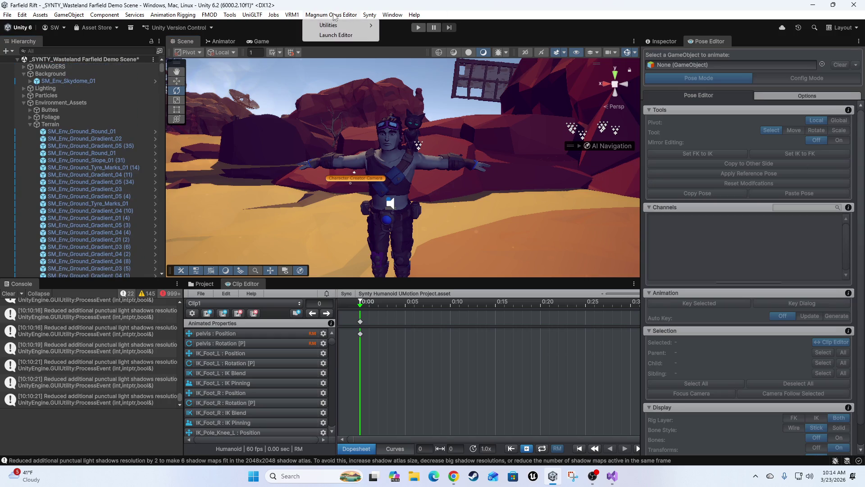
# Step: Launch the Magnum Opus Editor and select character parts such as the right upper arm and torso
pyautogui.click(339, 35)
pyautogui.moveTo(616, 269)
pyautogui.mouseDown()
pyautogui.moveTo(566, 280)
pyautogui.moveTo(650, 270)
pyautogui.moveTo(620, 303)
pyautogui.mouseUp()
pyautogui.click(603, 309)
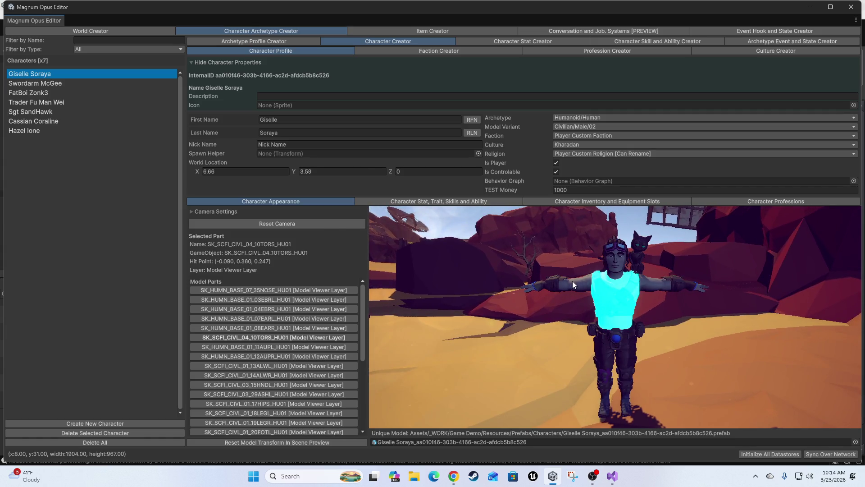
pyautogui.click(572, 280)
pyautogui.click(616, 302)
# Step: Select the gear-shaped back piece and hip piece, then switch to the World Creator
pyautogui.hotkey('alt', 'Tab')
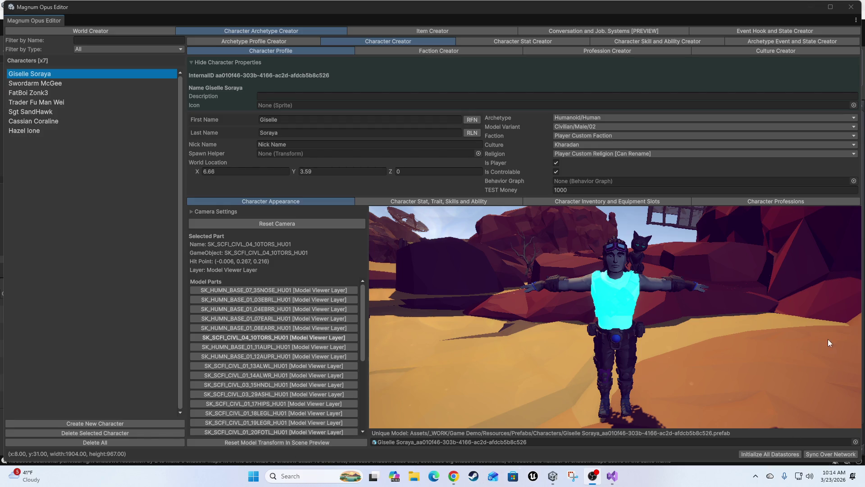
pyautogui.click(629, 320)
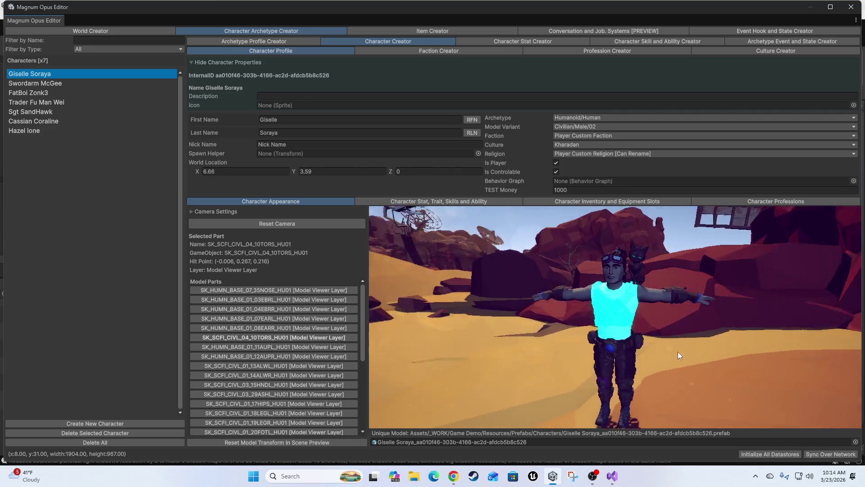
pyautogui.scroll(5, 611, 350)
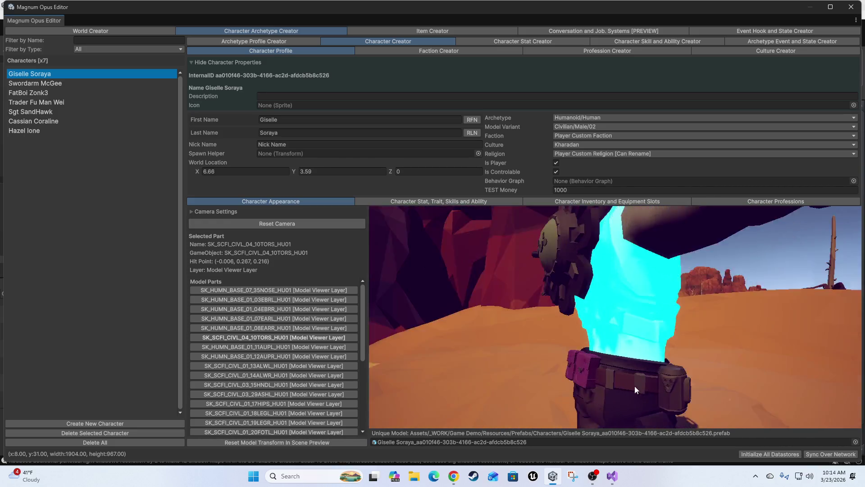
pyautogui.click(682, 286)
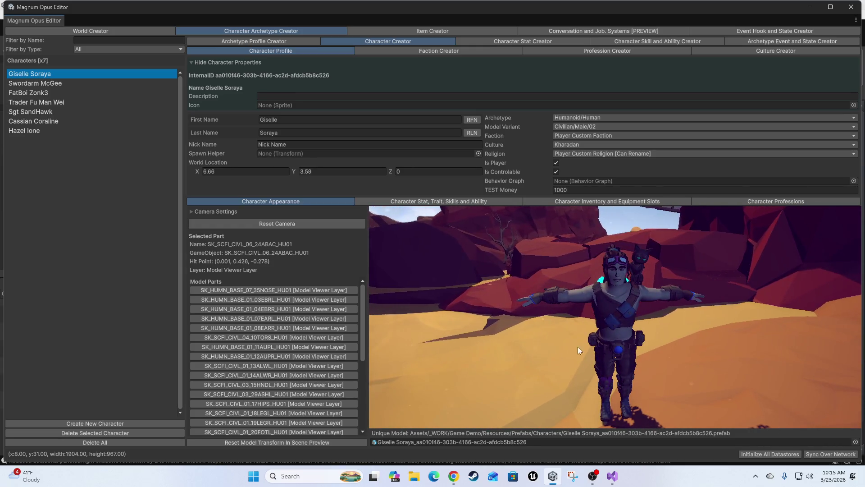
pyautogui.click(637, 343)
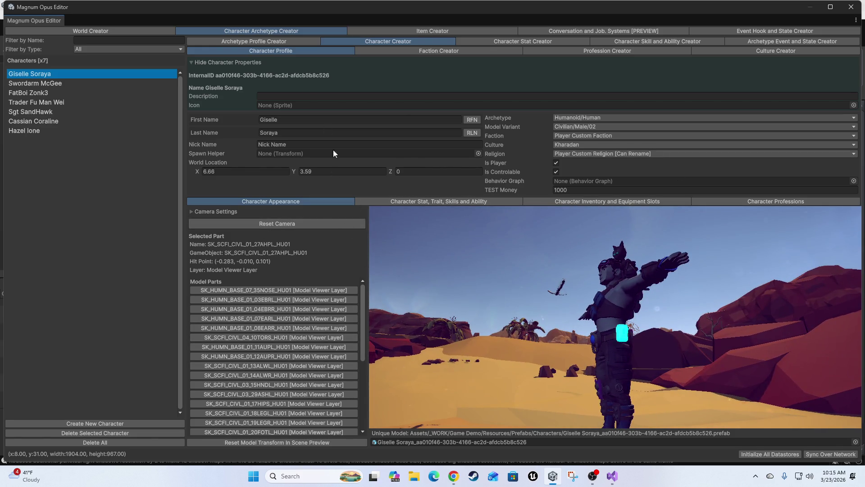
pyautogui.click(135, 29)
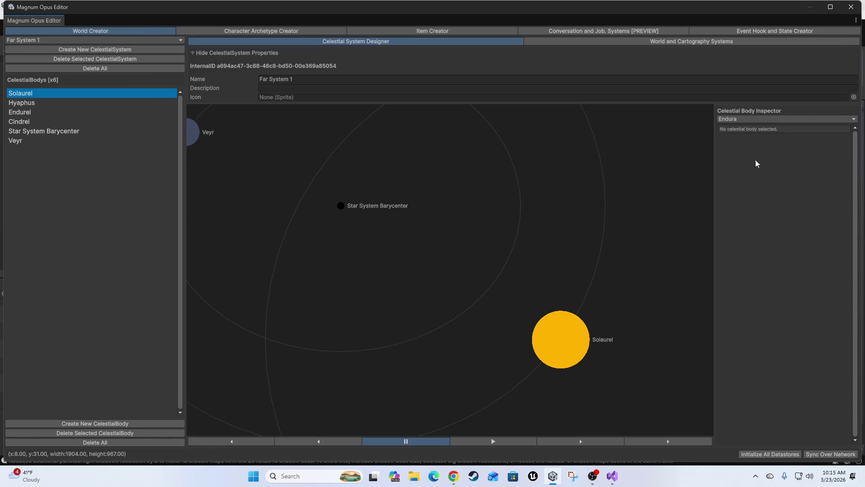
# Step: Open the World Scene Item Manager under World and Cartography Systems and expand Basic Item Properties
pyautogui.click(632, 42)
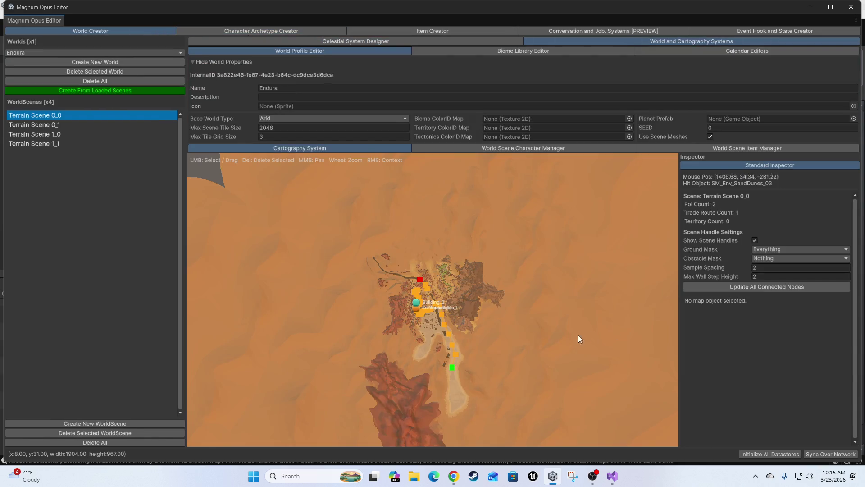
pyautogui.click(714, 150)
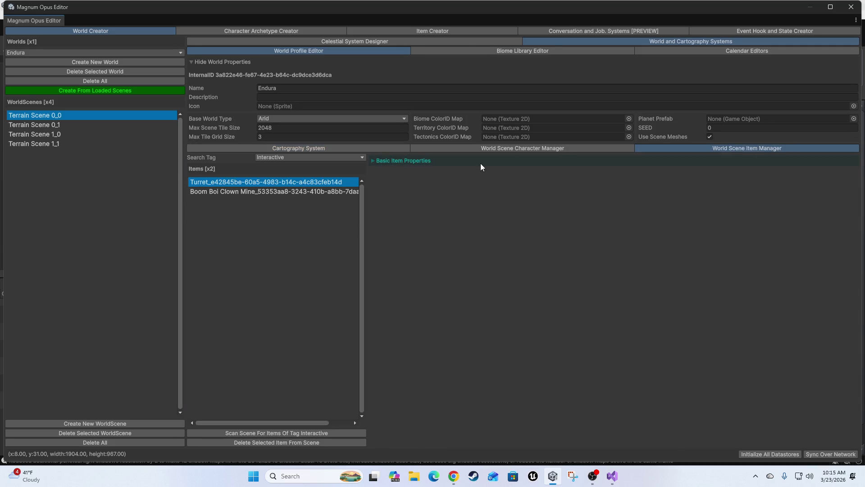
pyautogui.click(480, 165)
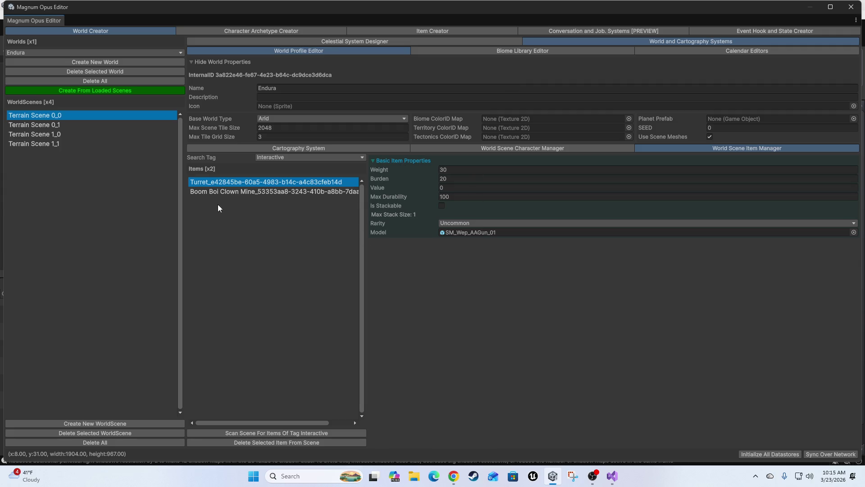
# Step: Compare the Boom Boi Clown Mine with the Turret item, ending in the Turret's Value field
pyautogui.click(233, 192)
pyautogui.click(214, 182)
pyautogui.click(220, 193)
pyautogui.click(226, 181)
pyautogui.click(461, 184)
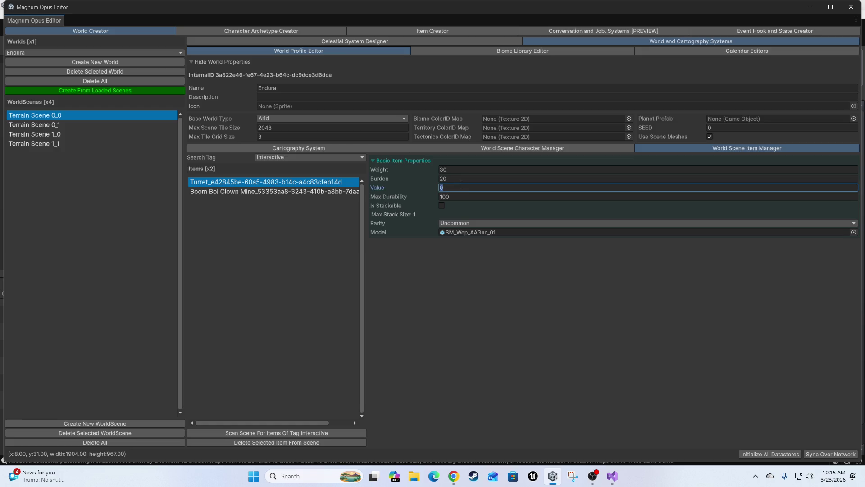
# Step: Enter 5000 as the Turret's Value and leave Is Stackable unchecked
pyautogui.write('5000')
pyautogui.click(442, 206)
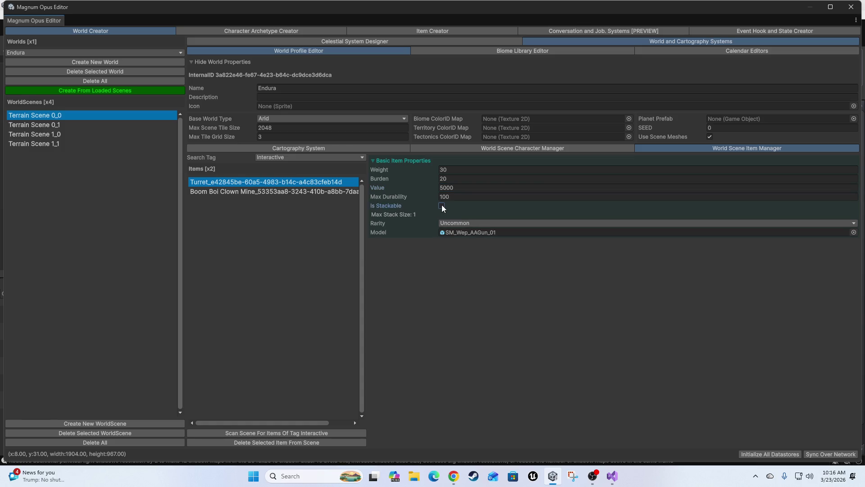
pyautogui.click(441, 206)
pyautogui.click(236, 192)
pyautogui.click(274, 182)
pyautogui.click(575, 50)
pyautogui.click(748, 116)
pyautogui.click(458, 115)
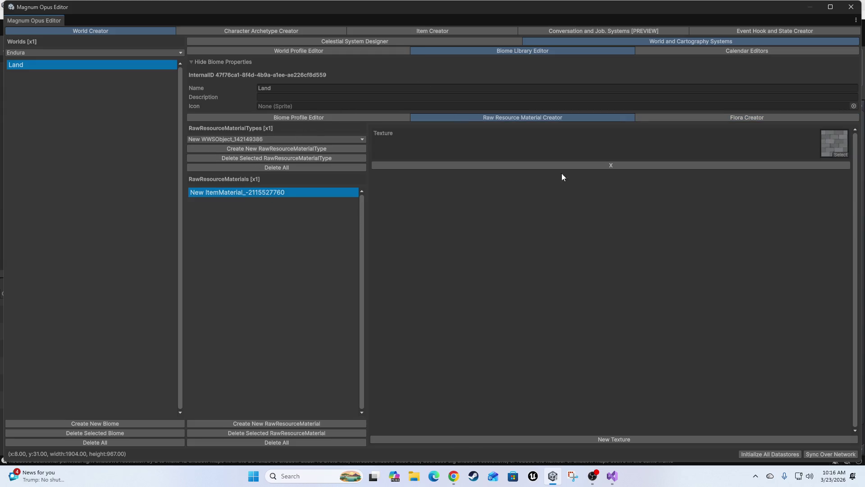
pyautogui.click(834, 143)
pyautogui.click(301, 116)
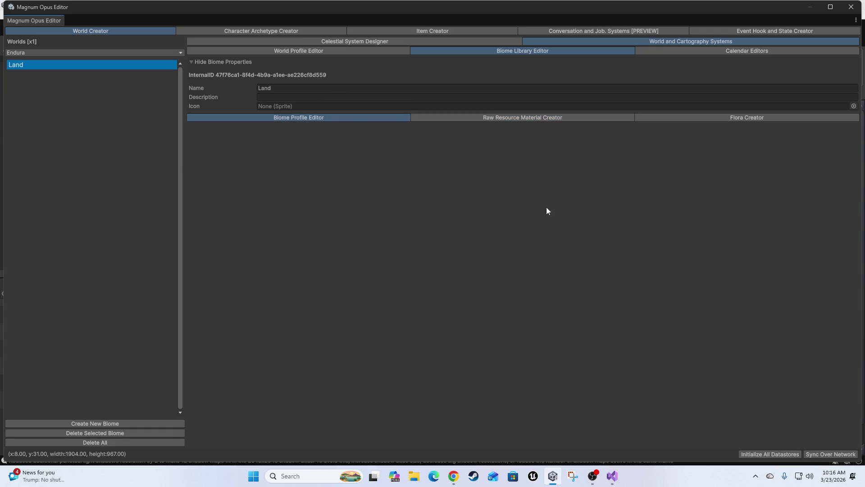
pyautogui.click(322, 51)
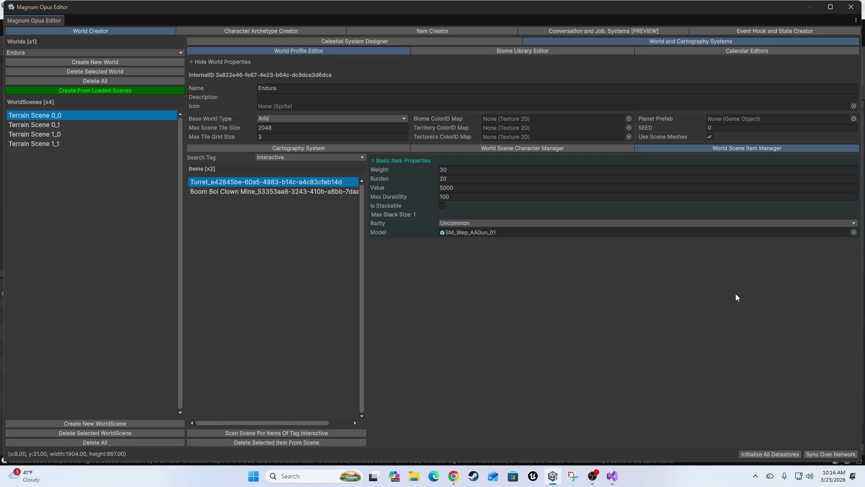
pyautogui.click(620, 483)
# Step: Close the find panel in Item.cs and close the Part.cs tab
pyautogui.click(507, 120)
pyautogui.click(802, 63)
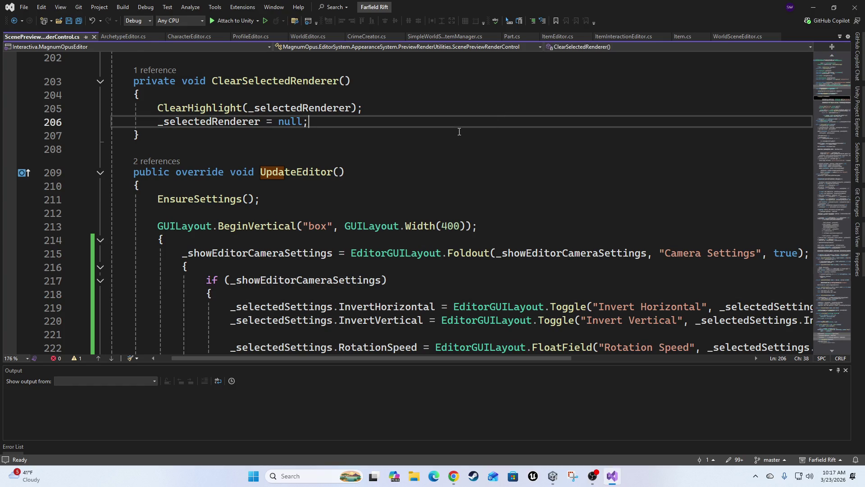
pyautogui.scroll(-6, 441, 170)
pyautogui.scroll(20, 441, 170)
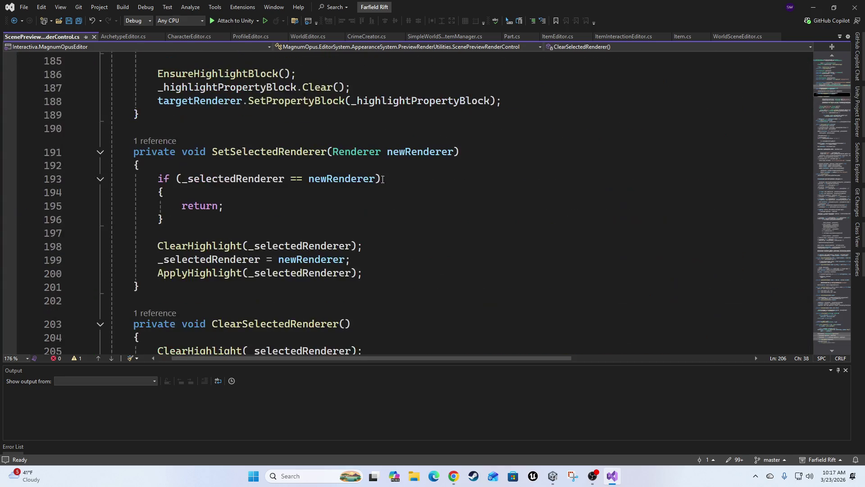
pyautogui.scroll(6, 195, 96)
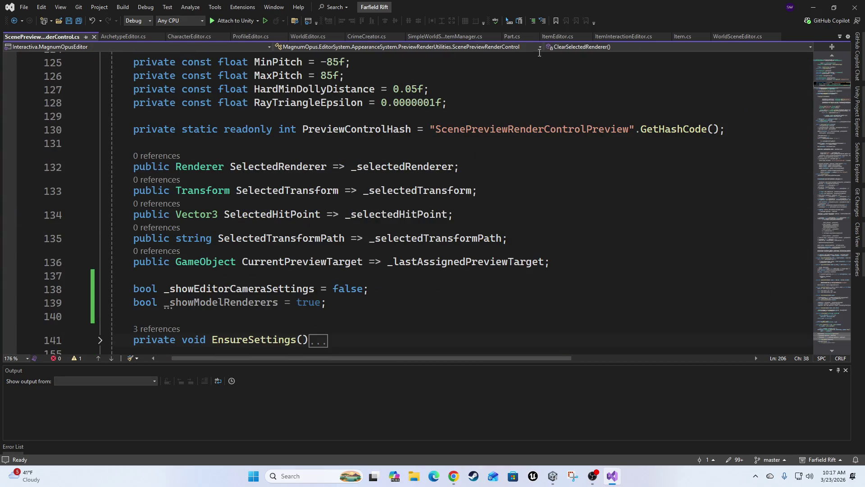
pyautogui.click(683, 36)
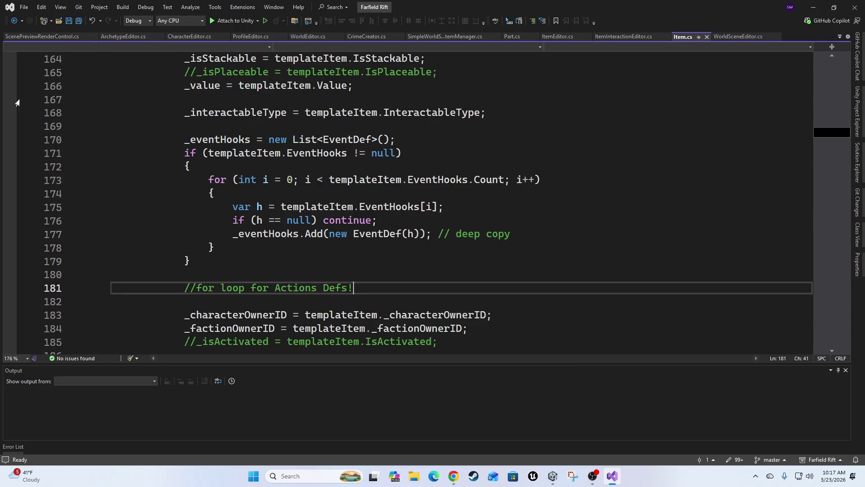
pyautogui.click(515, 37)
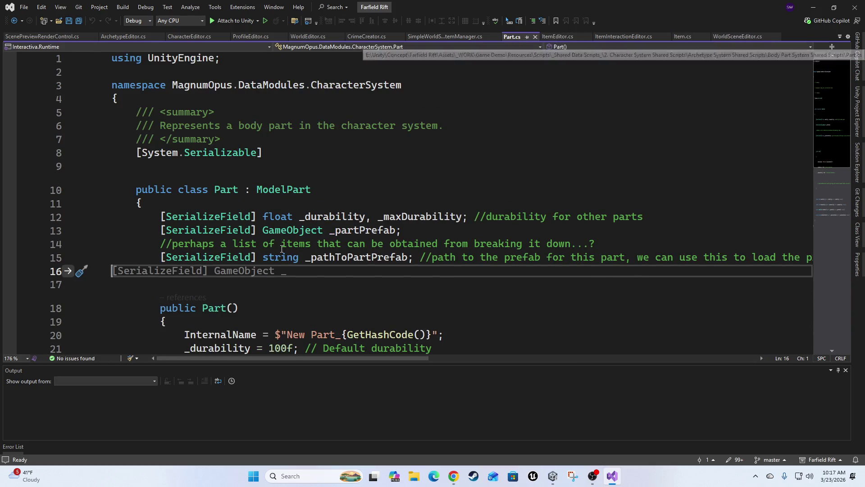
pyautogui.click(535, 37)
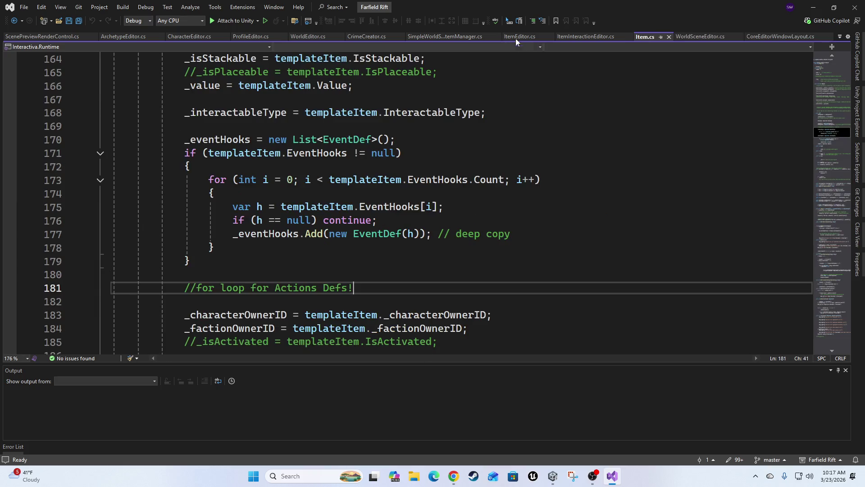
# Step: Read through Item.cs's copy constructor, then minimize Visual Studio
pyautogui.scroll(-4, 502, 218)
pyautogui.scroll(3, 503, 219)
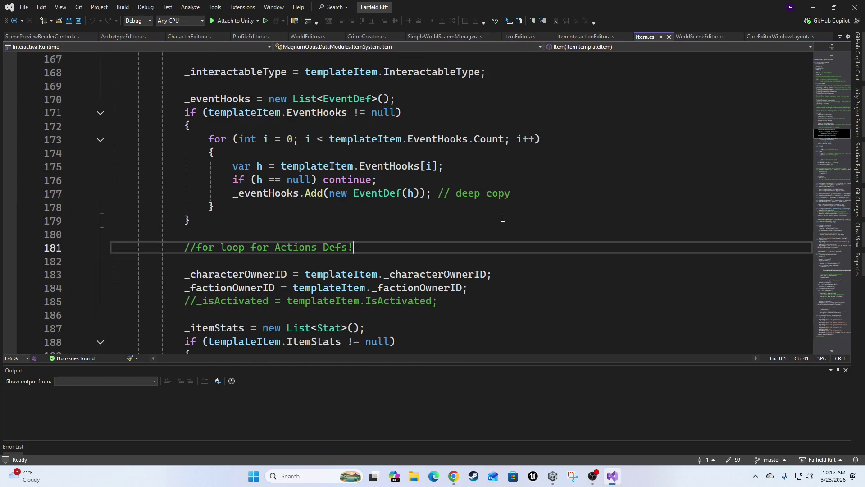
pyautogui.scroll(3, 491, 168)
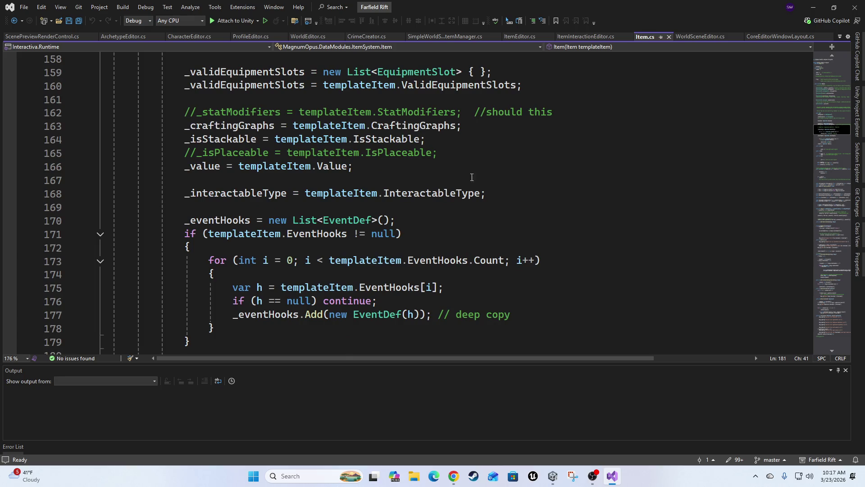
pyautogui.scroll(6, 471, 177)
pyautogui.scroll(-1, 287, 173)
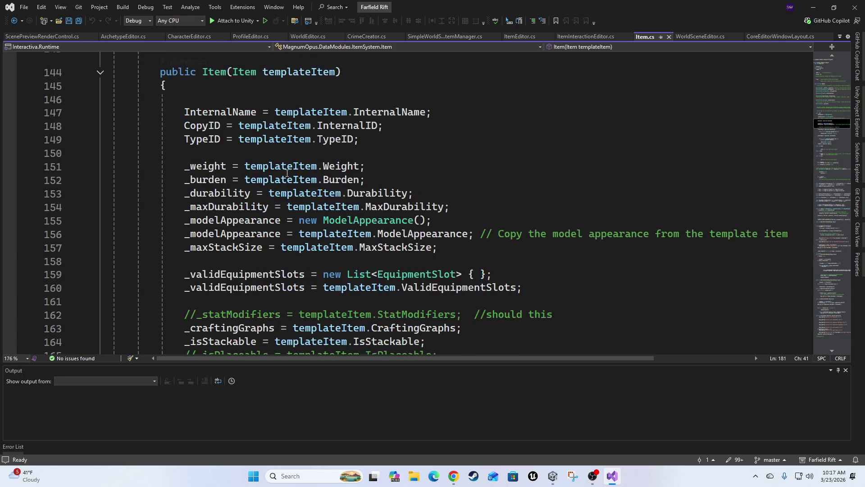
pyautogui.scroll(-1, 343, 135)
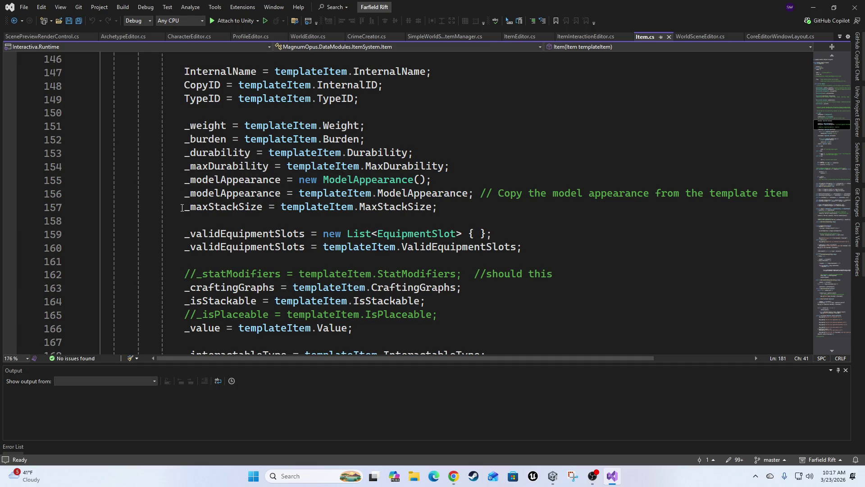
pyautogui.scroll(-2, 773, 195)
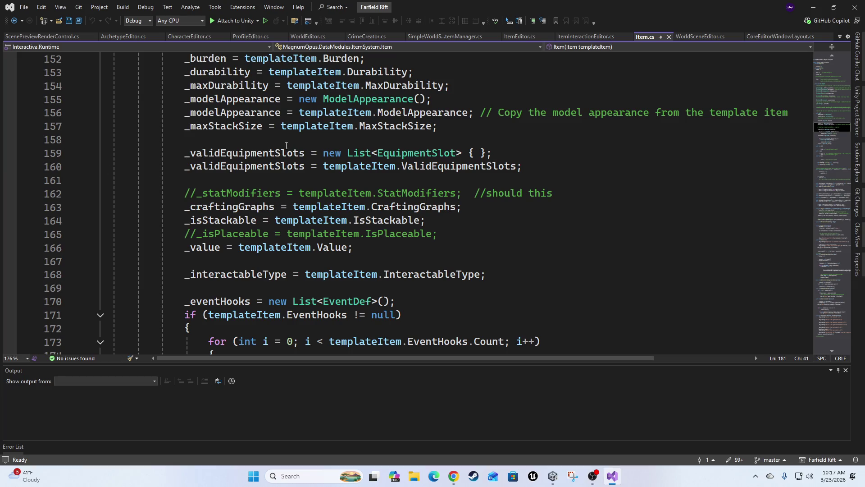
pyautogui.scroll(-2, 564, 210)
pyautogui.scroll(3, 167, 224)
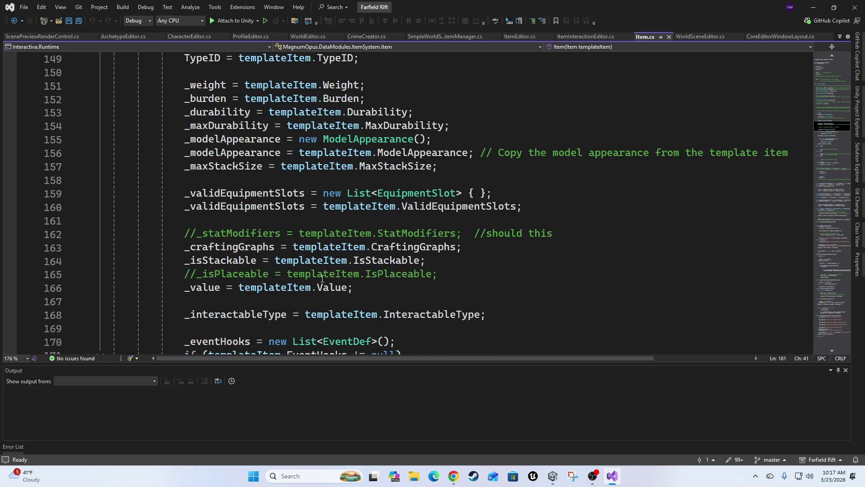
pyautogui.scroll(-4, 487, 247)
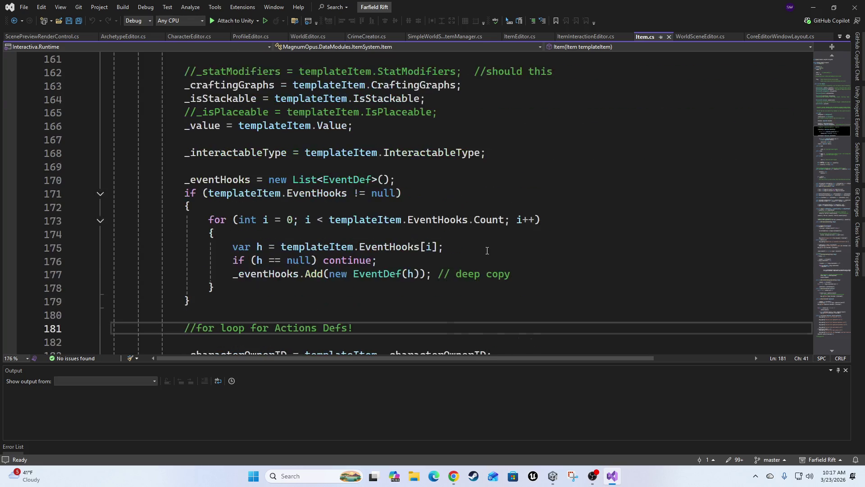
pyautogui.scroll(3, 488, 243)
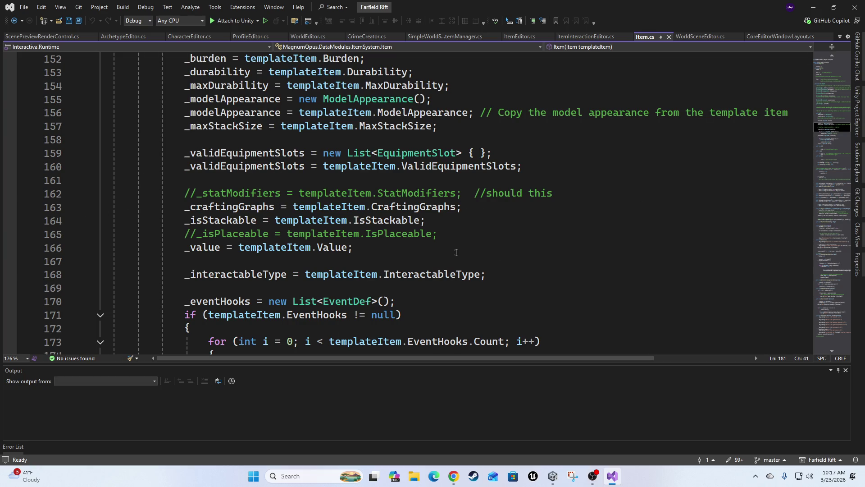
pyautogui.scroll(-2, 608, 198)
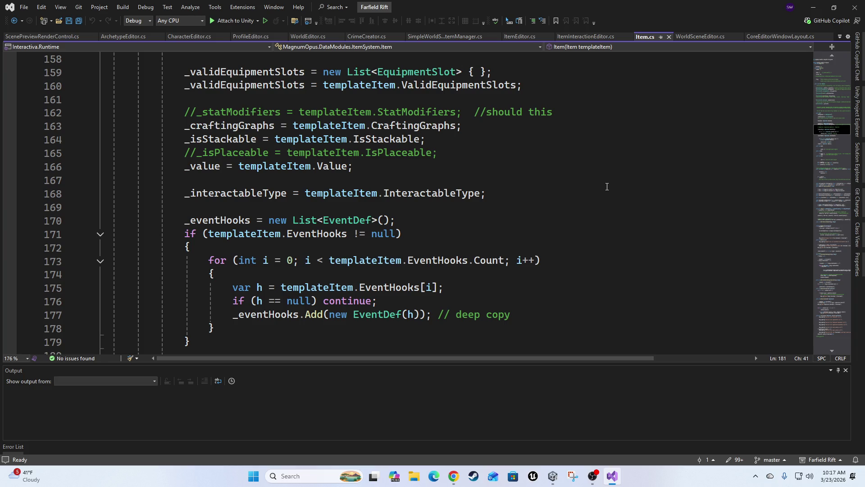
pyautogui.click(813, 7)
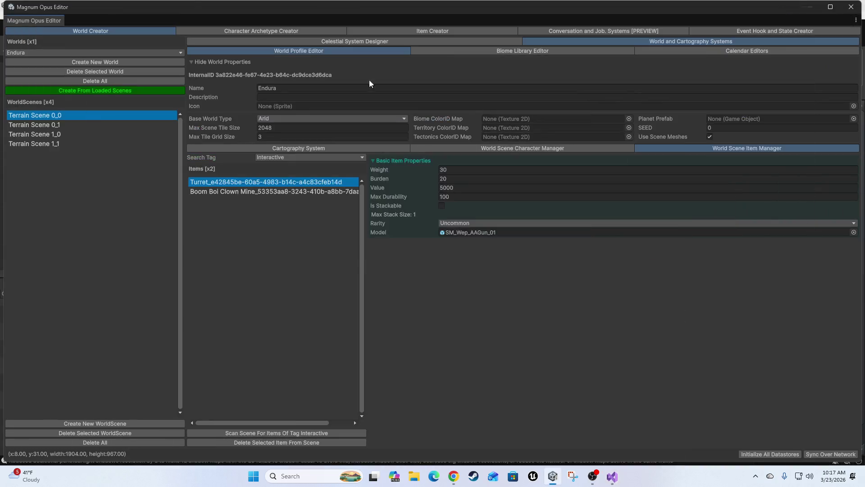
# Step: In the Item Creator, pick the Resources > Currency item type to show the coin stack item
pyautogui.click(386, 31)
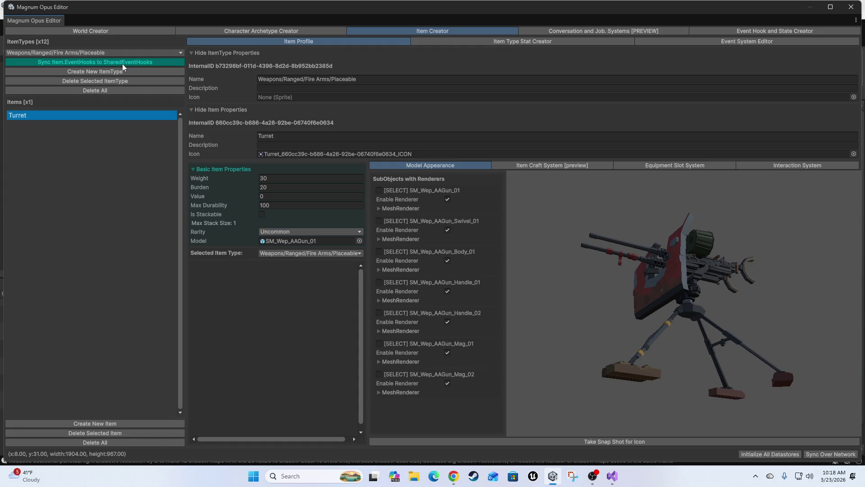
pyautogui.click(112, 53)
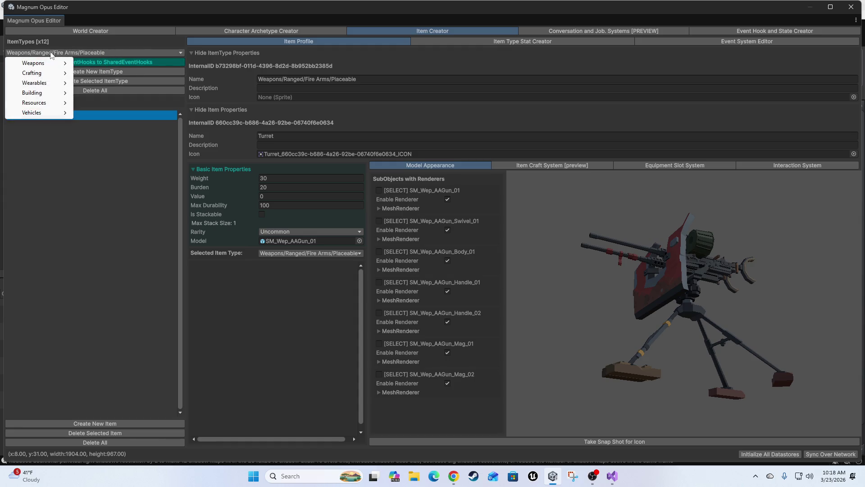
pyautogui.moveTo(45, 104)
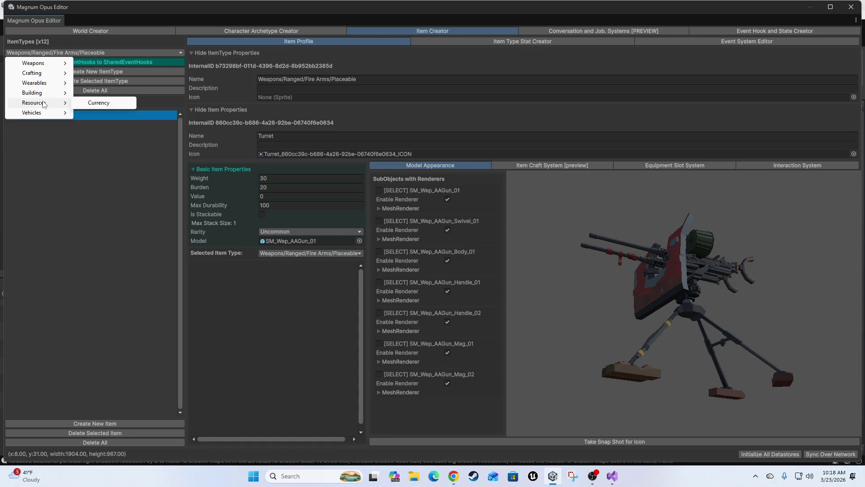
pyautogui.click(106, 105)
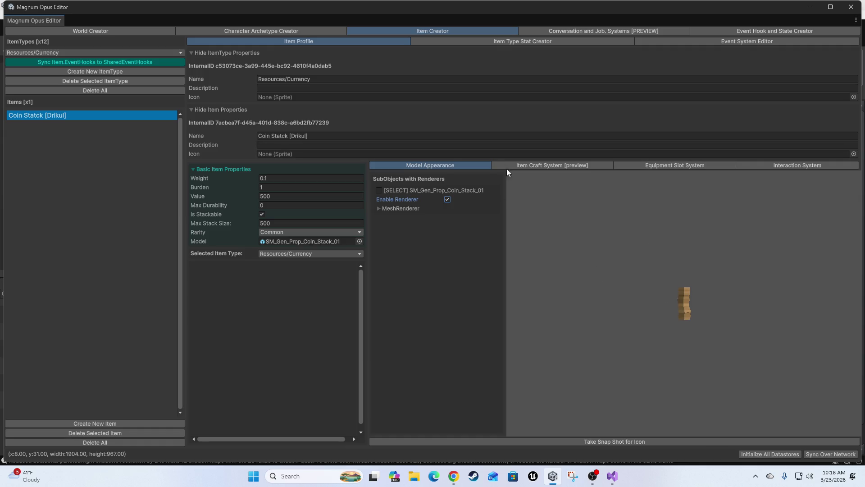
# Step: Nudge the Minting - Counterfeiting node slightly up in the Item Craft System graph
pyautogui.click(537, 165)
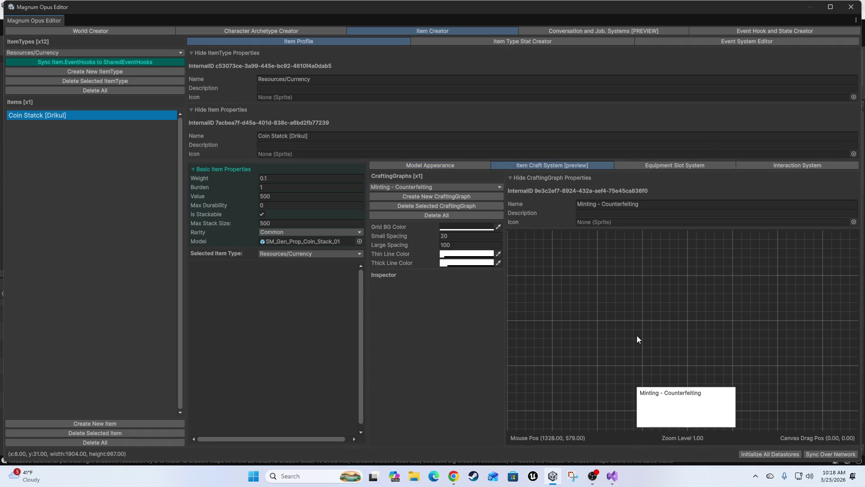
pyautogui.moveTo(679, 412)
pyautogui.mouseDown()
pyautogui.moveTo(676, 357)
pyautogui.moveTo(707, 390)
pyautogui.moveTo(710, 420)
pyautogui.mouseUp()
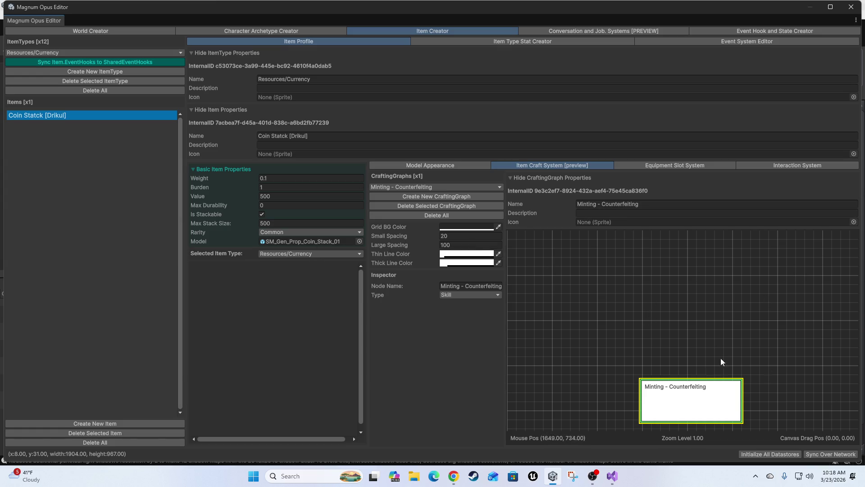
pyautogui.click(609, 268)
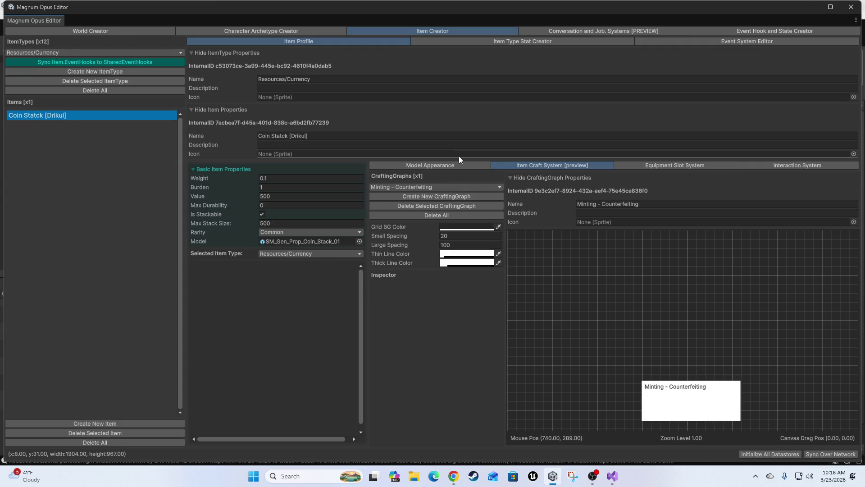
# Step: Review the Equipment Slot and Interaction System settings, then return to Model Appearance
pyautogui.click(683, 166)
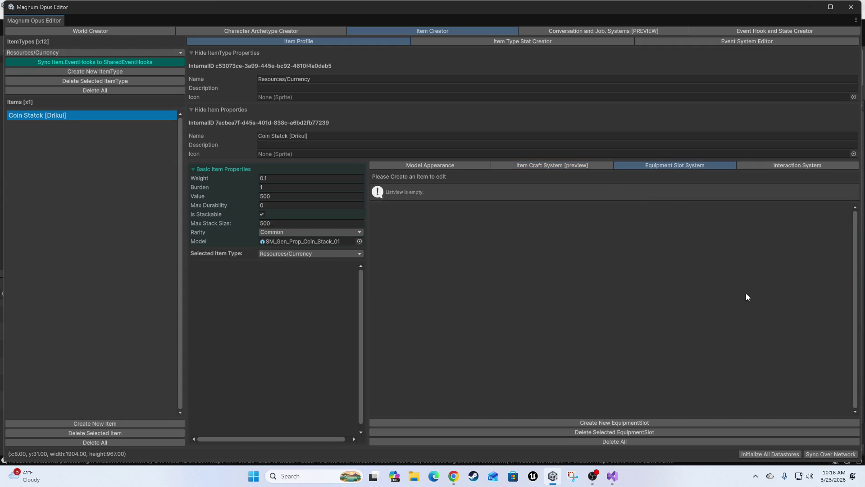
pyautogui.click(796, 165)
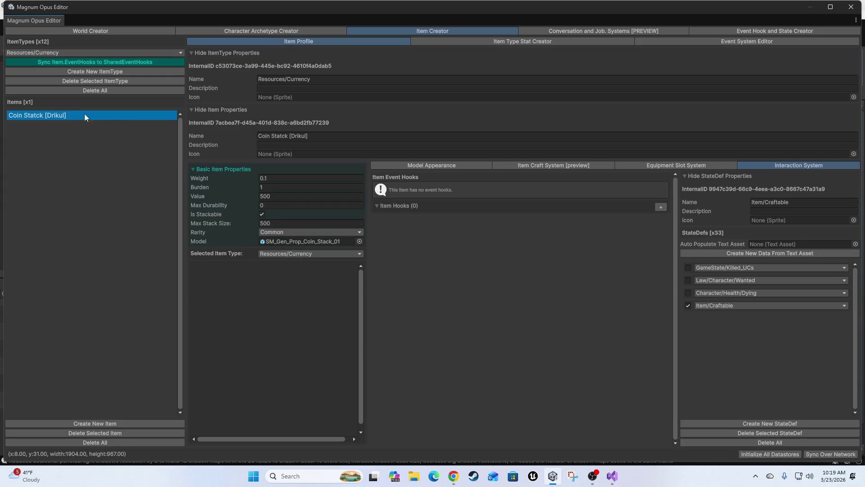
pyautogui.click(461, 164)
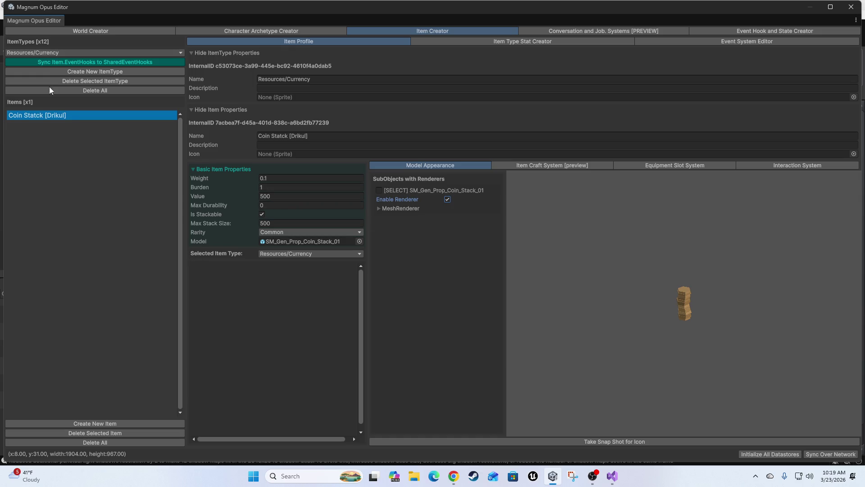
# Step: Begin the description with 'A stack of Driku' and set Max Stack Size to 15
pyautogui.click(297, 144)
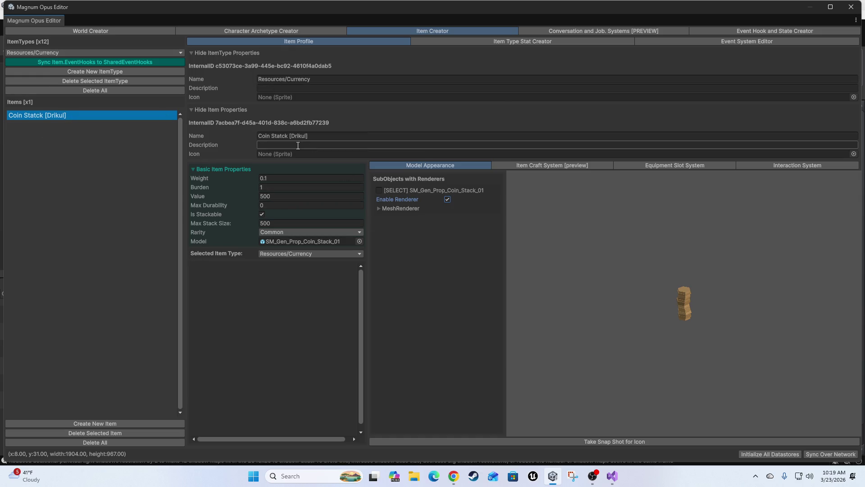
pyautogui.write('A sta')
pyautogui.write('ck of Dr')
pyautogui.write('ikul')
pyautogui.scroll(3, 717, 336)
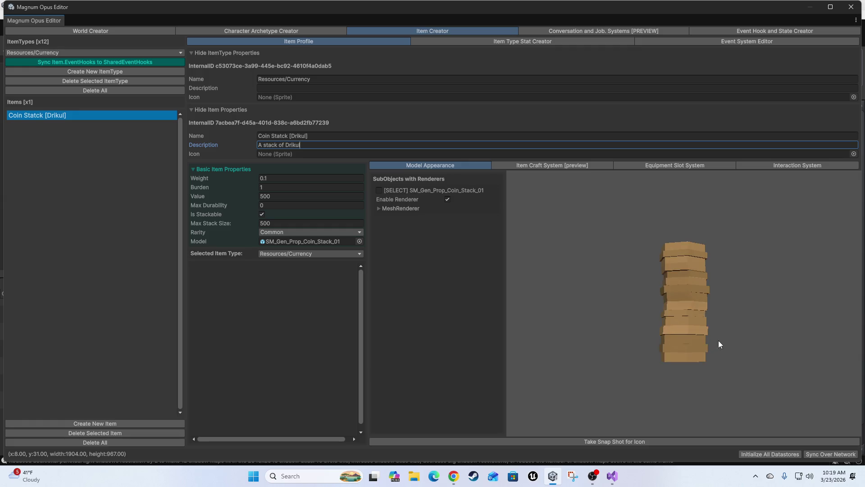
pyautogui.scroll(2, 718, 340)
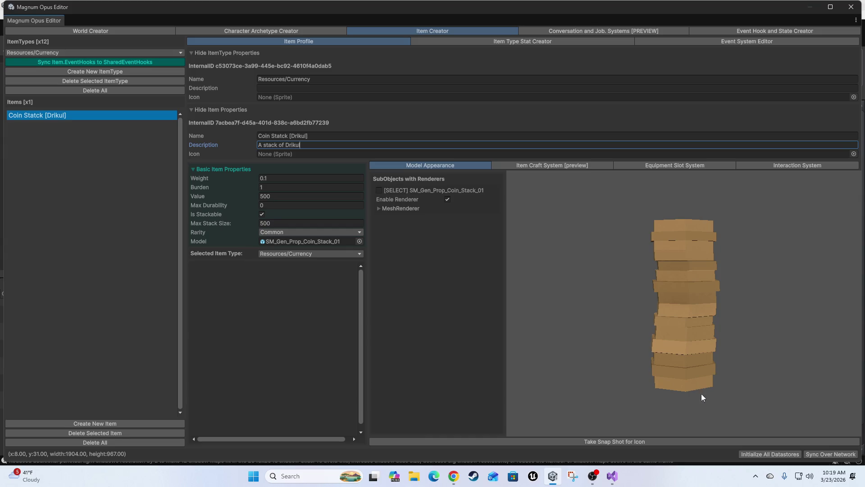
pyautogui.click(282, 224)
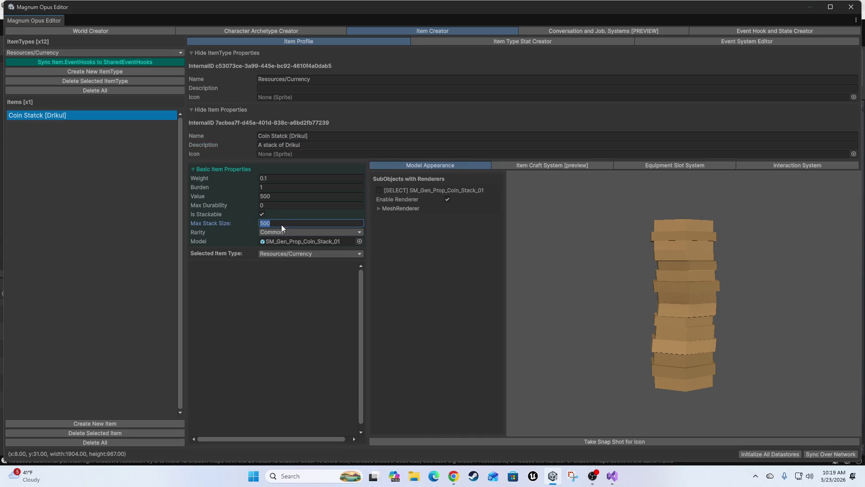
pyautogui.write('15')
# Step: Complete the description as 'A stack of 15 Drikul. [equivalent to 15 USD]' and set Value to 15
pyautogui.click(324, 146)
pyautogui.click(322, 147)
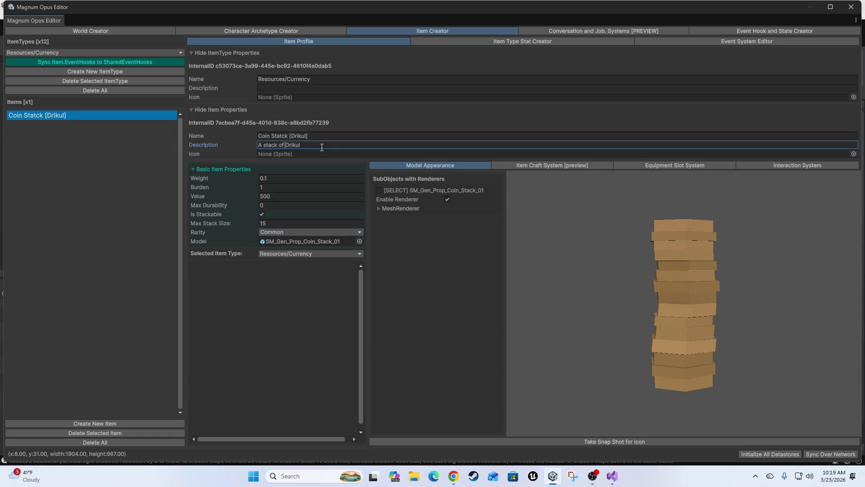
pyautogui.write('15 Drikul. ')
pyautogui.write('[equivalent to 1')
pyautogui.write(' USD')
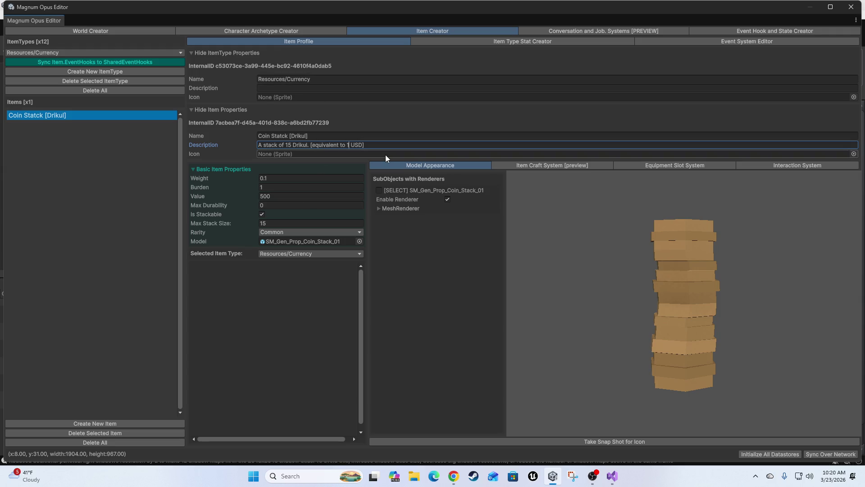
pyautogui.write('5')
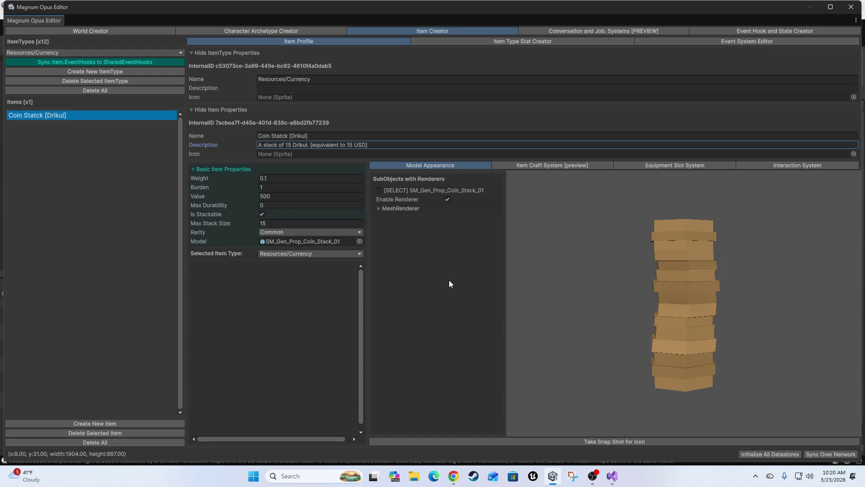
pyautogui.moveTo(827, 266)
pyautogui.mouseDown()
pyautogui.moveTo(653, 366)
pyautogui.moveTo(648, 304)
pyautogui.moveTo(695, 338)
pyautogui.moveTo(310, 218)
pyautogui.mouseUp()
pyautogui.click(280, 195)
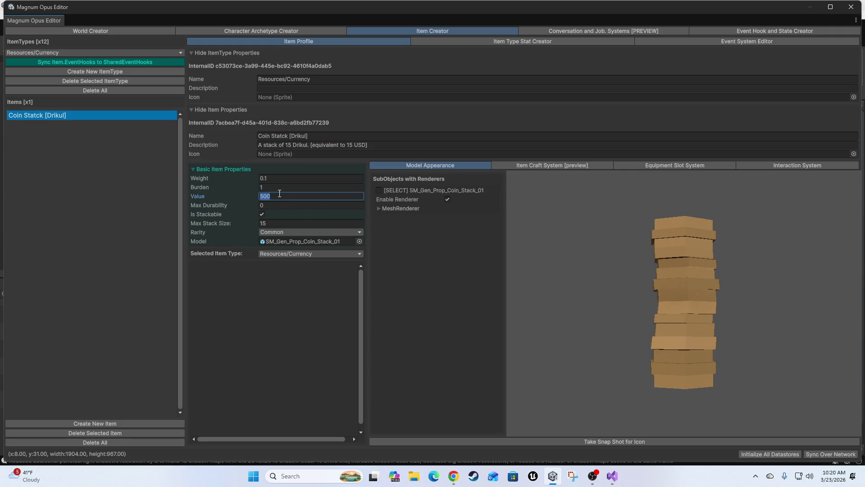
pyautogui.write('15')
pyautogui.click(70, 53)
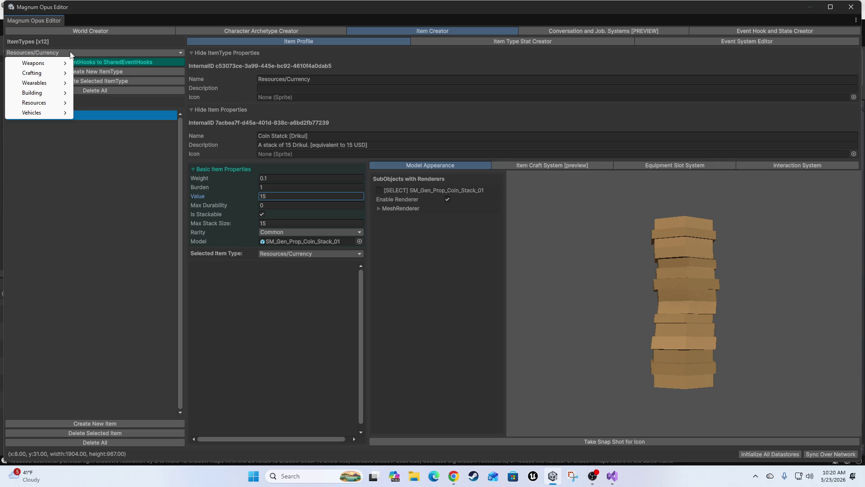
pyautogui.moveTo(38, 73)
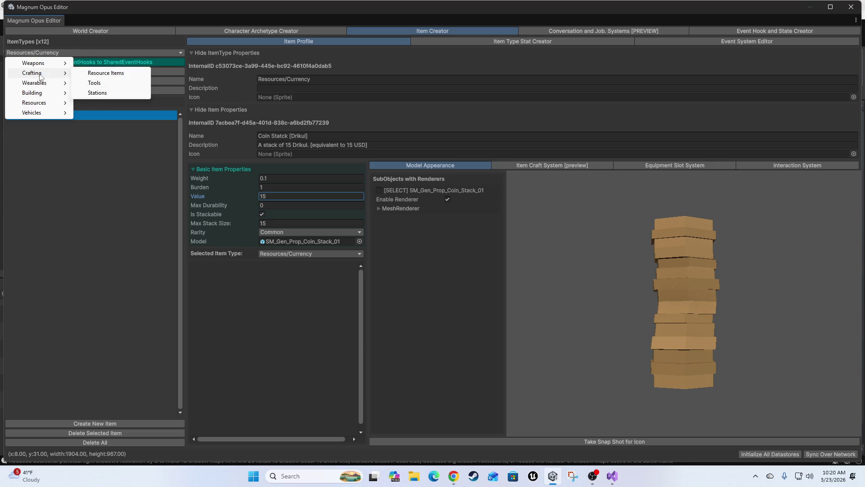
pyautogui.click(81, 261)
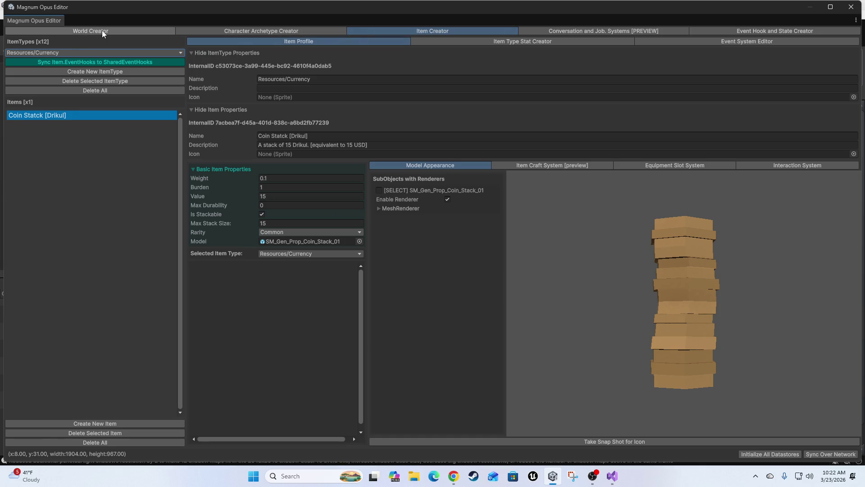
pyautogui.moveTo(679, 288); pyautogui.dragTo(682, 288)
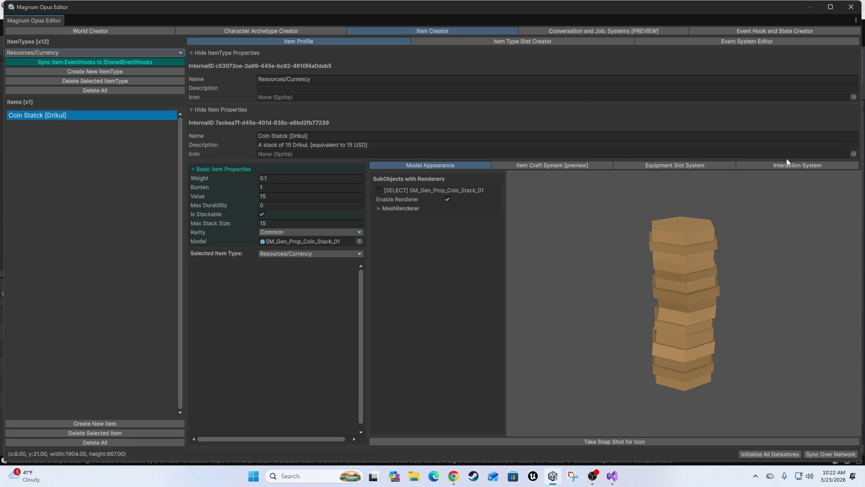
pyautogui.click(795, 166)
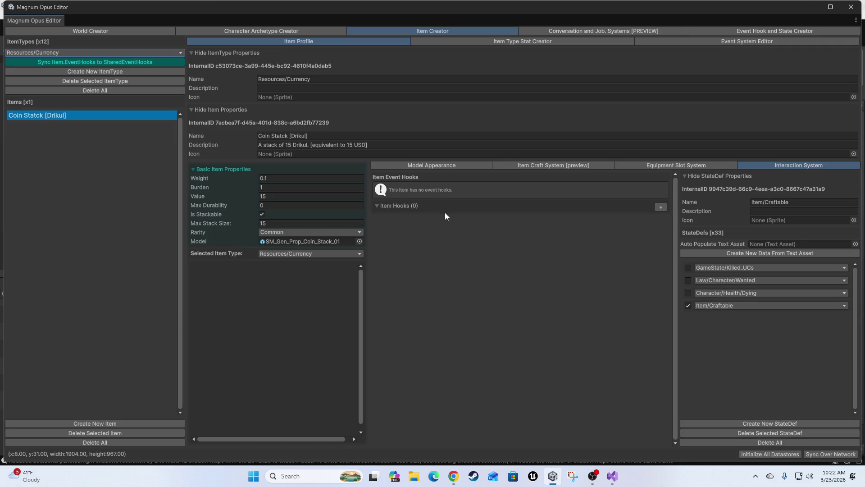
# Step: Add an Item.OnUseBegin hook holding one Conversation/EnsureMutualContact action, and expand both
pyautogui.click(660, 207)
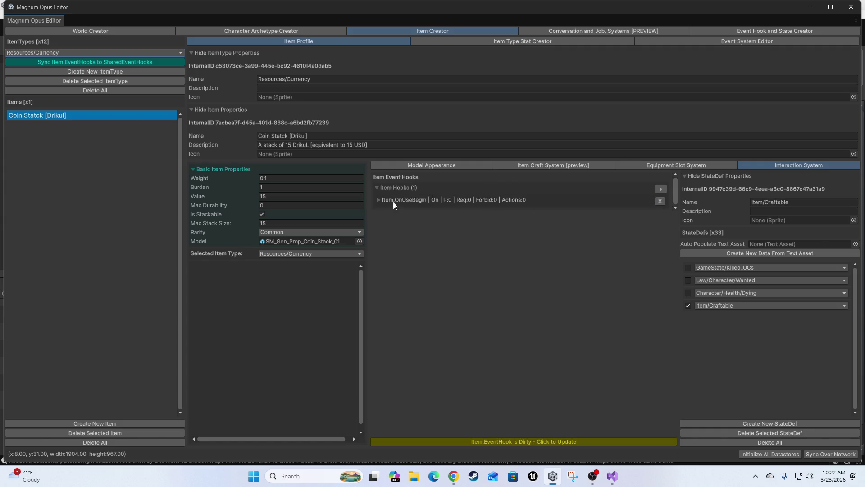
pyautogui.click(413, 199)
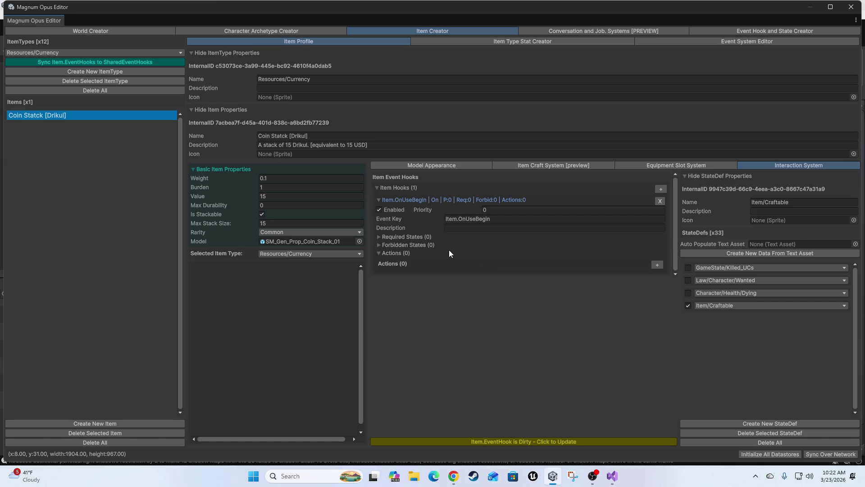
pyautogui.click(655, 265)
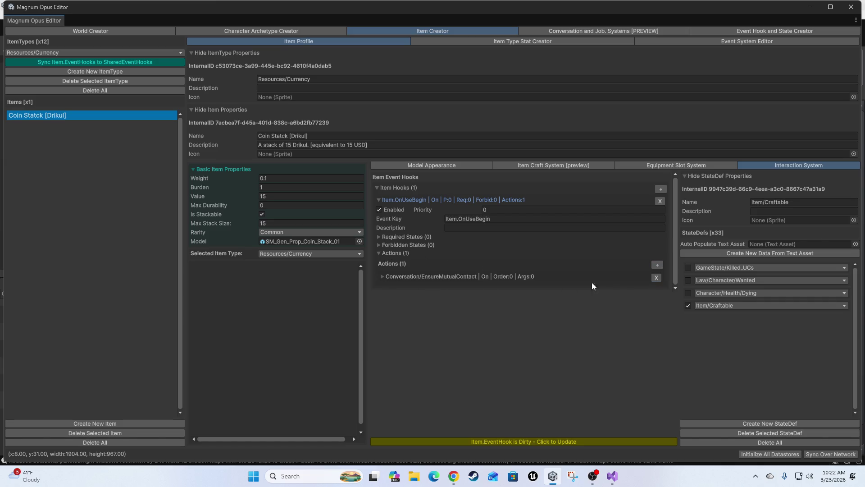
pyautogui.click(457, 276)
# Step: Browse the action key list without changing it, then glance at the hook's required states
pyautogui.click(456, 294)
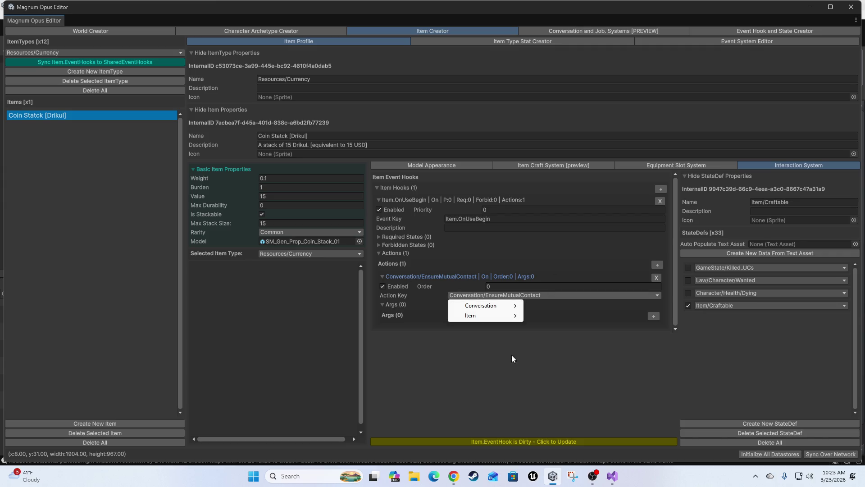
pyautogui.moveTo(503, 314)
pyautogui.moveTo(547, 318)
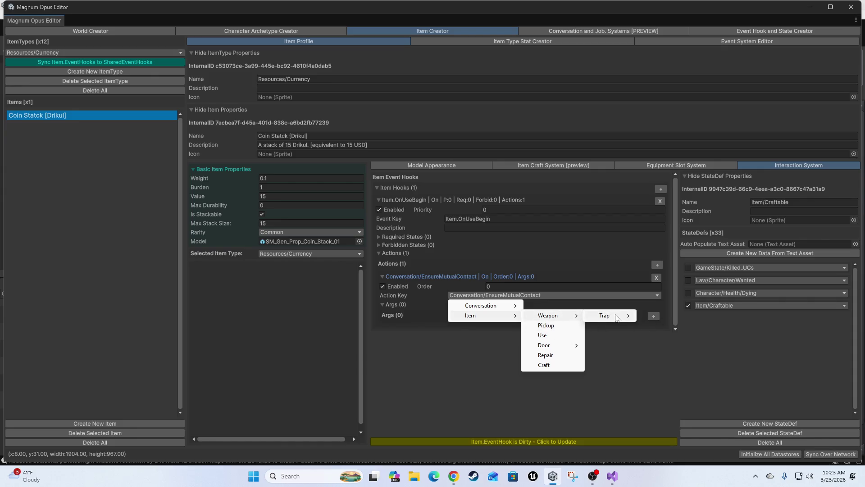
pyautogui.moveTo(612, 316)
pyautogui.moveTo(661, 319)
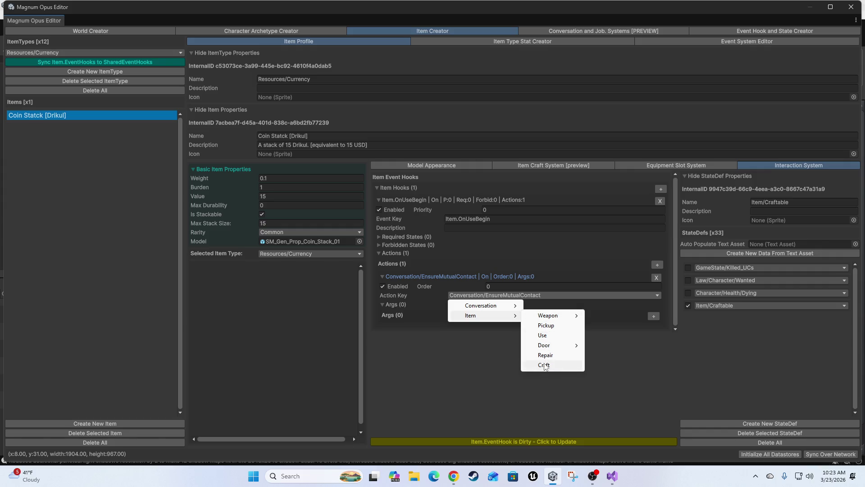
pyautogui.moveTo(556, 346)
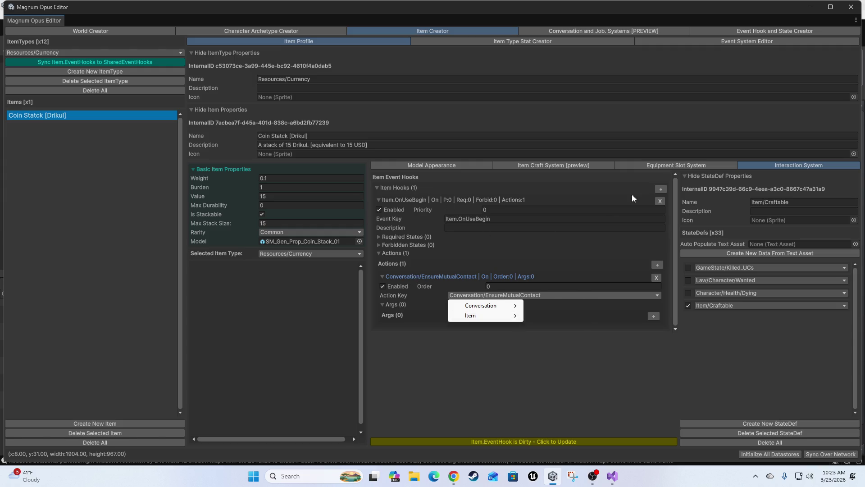
pyautogui.click(529, 221)
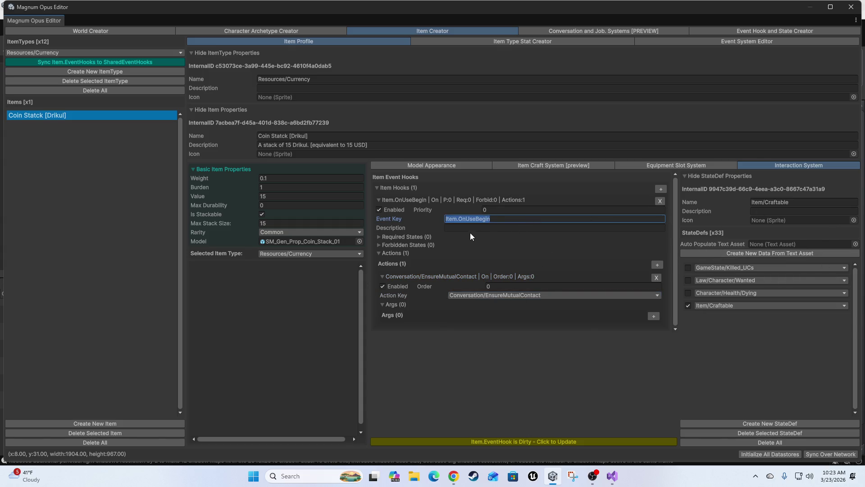
pyautogui.click(415, 237)
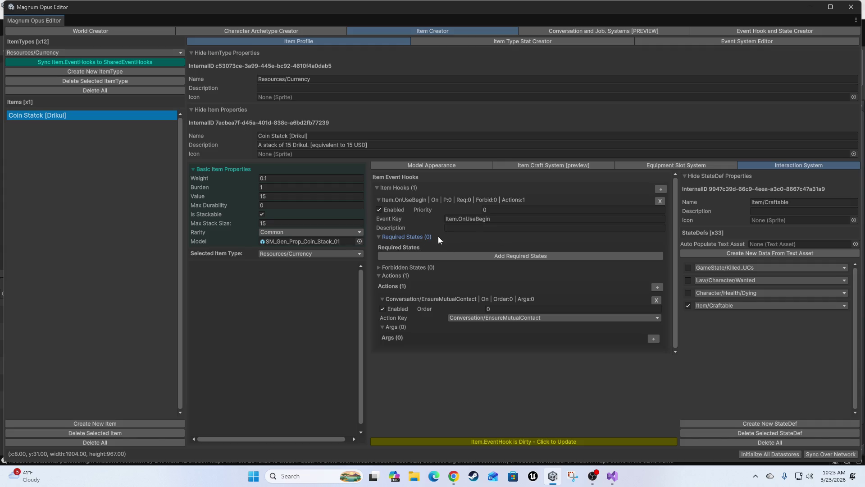
pyautogui.click(433, 237)
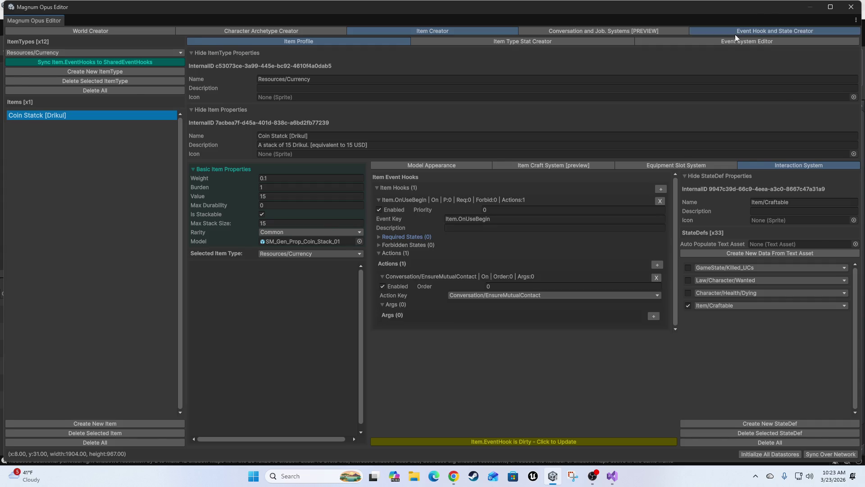
# Step: In the Event Hook and State Creator, browse the Pursue Character event choices without changing them
pyautogui.click(734, 33)
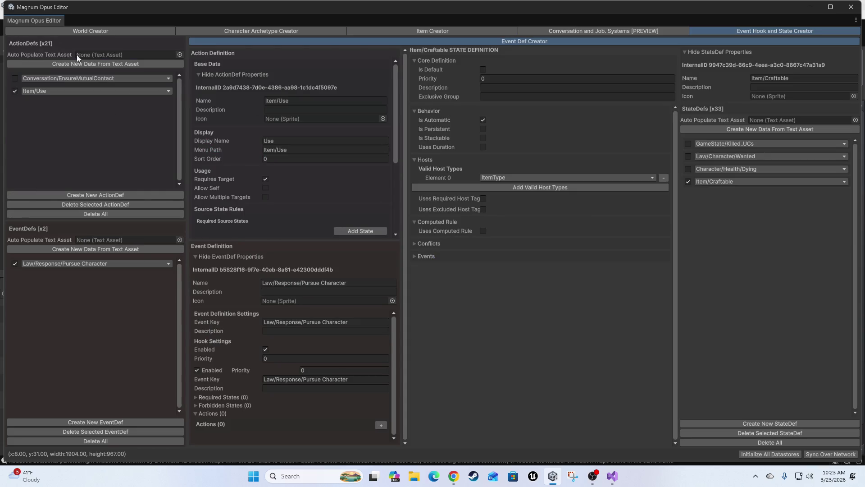
pyautogui.click(60, 265)
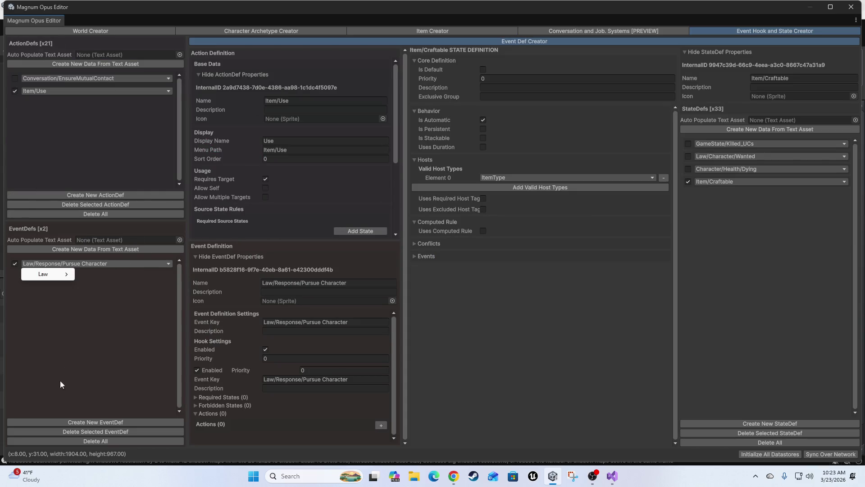
pyautogui.moveTo(57, 276)
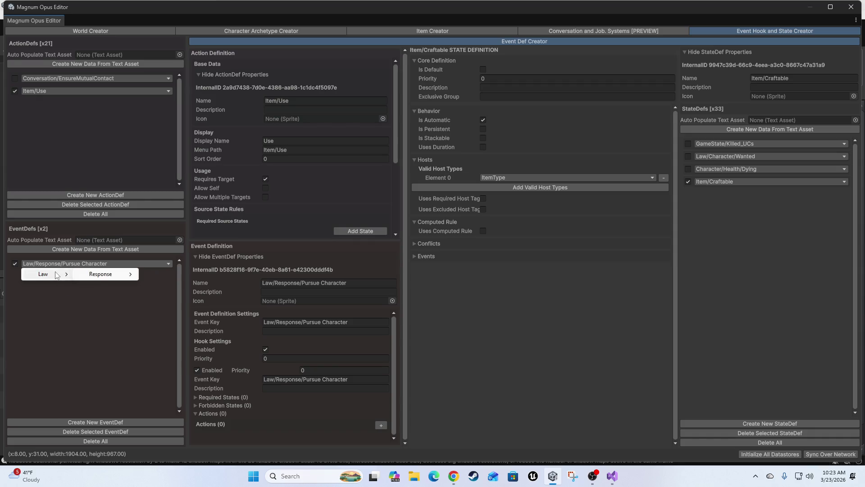
pyautogui.moveTo(101, 276)
pyautogui.click(113, 346)
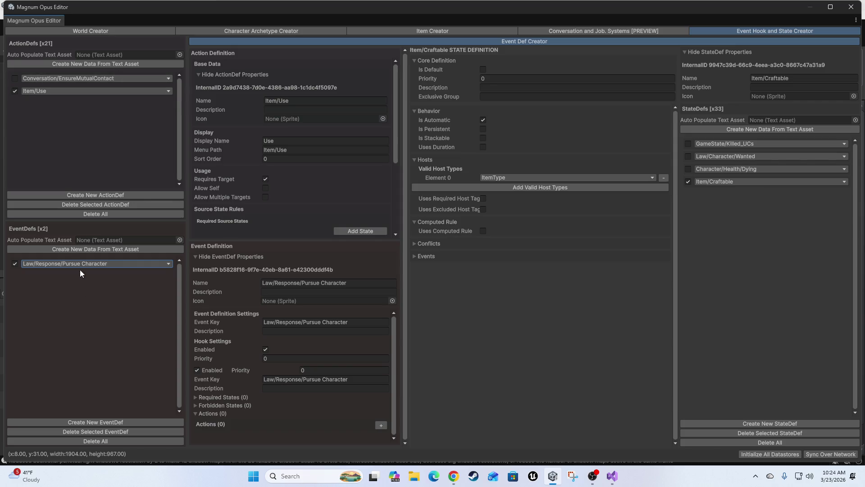
# Step: Browse the Item/Use action choices unchanged, then return to the coin stack item's profile
pyautogui.click(127, 90)
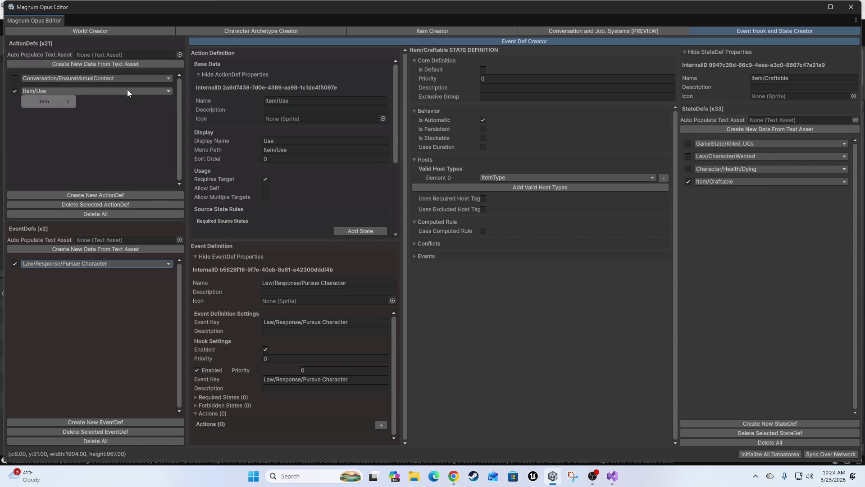
pyautogui.moveTo(62, 103)
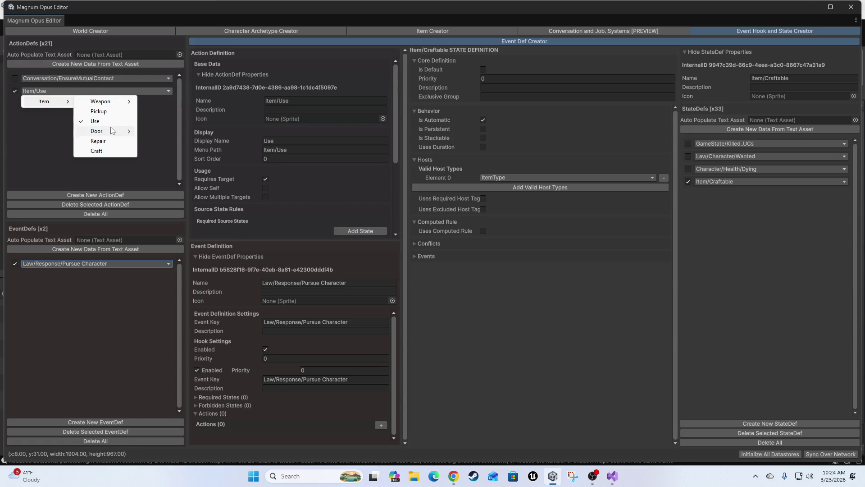
pyautogui.moveTo(110, 131)
pyautogui.click(36, 158)
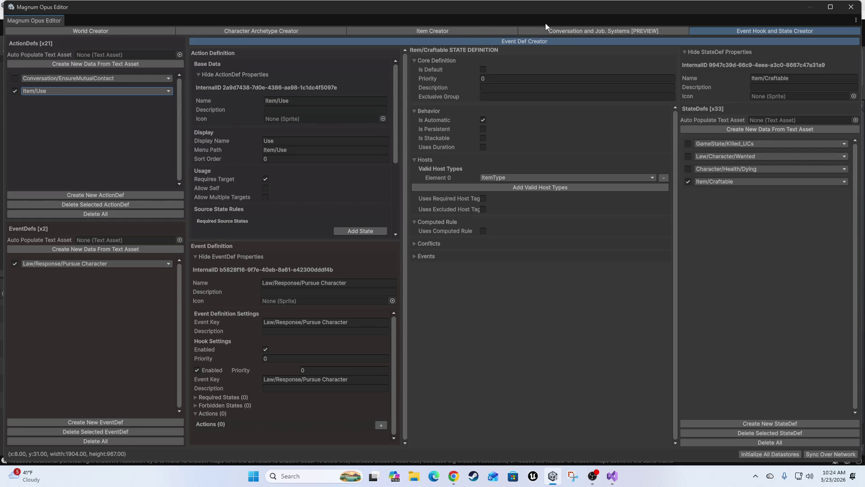
pyautogui.click(477, 31)
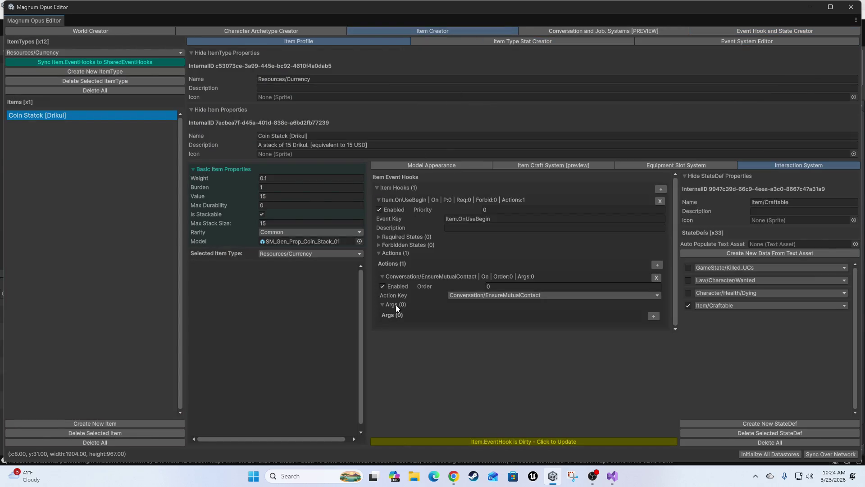
# Step: Review the coin stack's Item.OnUseBegin hook, leaving its Conversation/EnsureMutualContact action unchanged, then view Resources/Currency shared hooks
pyautogui.click(584, 296)
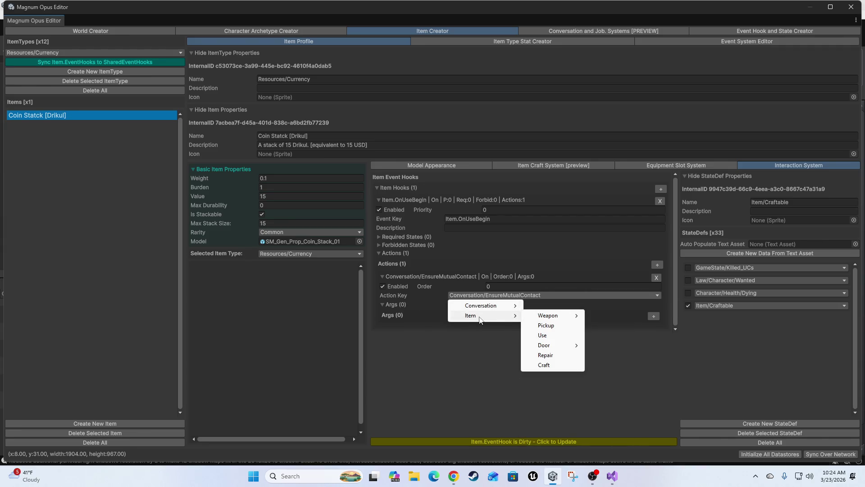
pyautogui.click(441, 422)
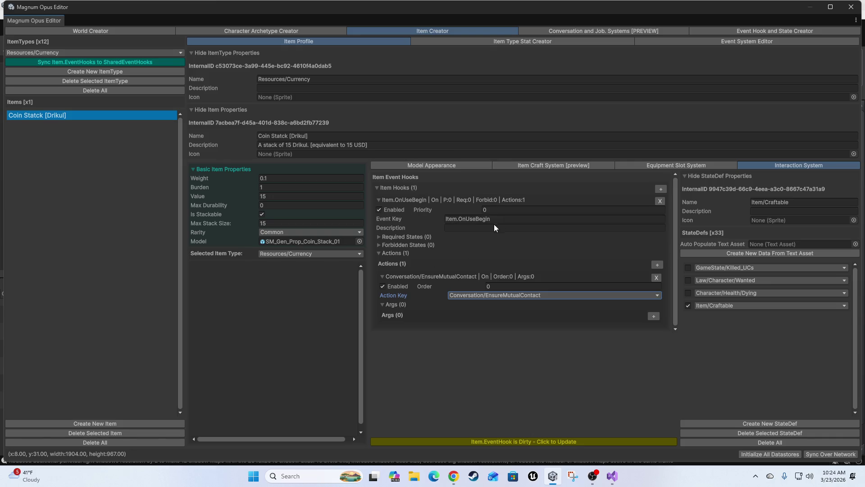
pyautogui.click(390, 219)
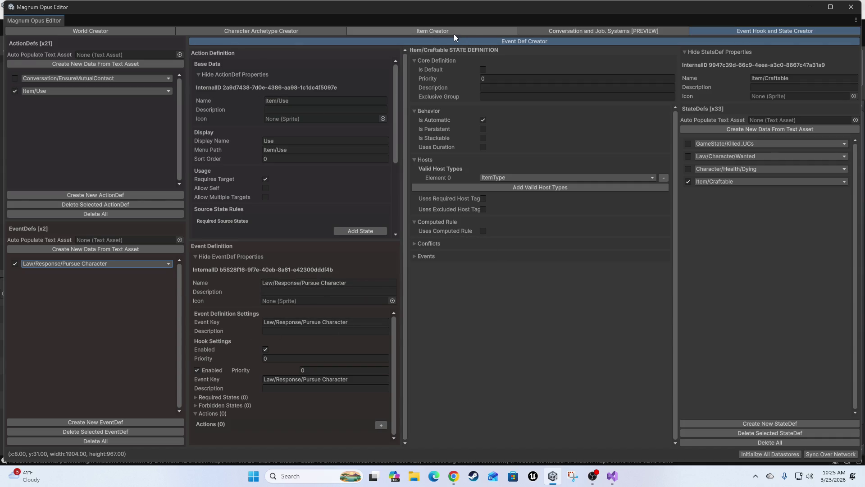
pyautogui.click(470, 29)
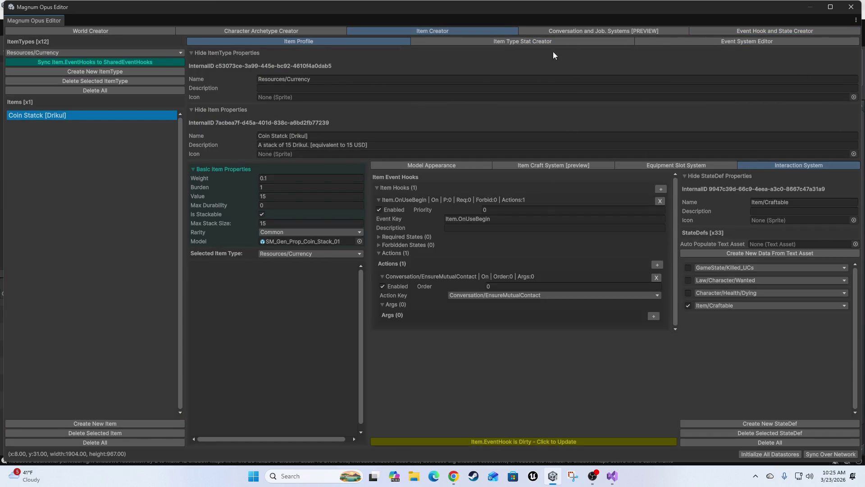
pyautogui.click(712, 42)
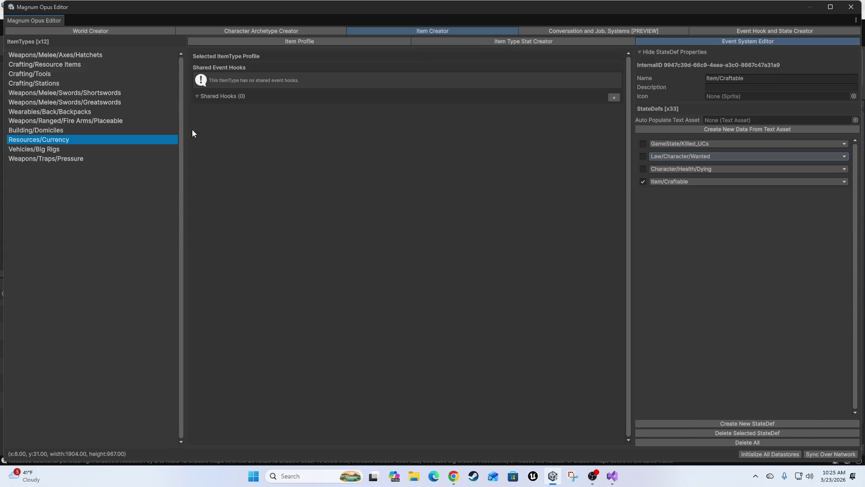
# Step: Add a shared Item.OnUse hook to Resources/Currency and commit the change
pyautogui.click(613, 98)
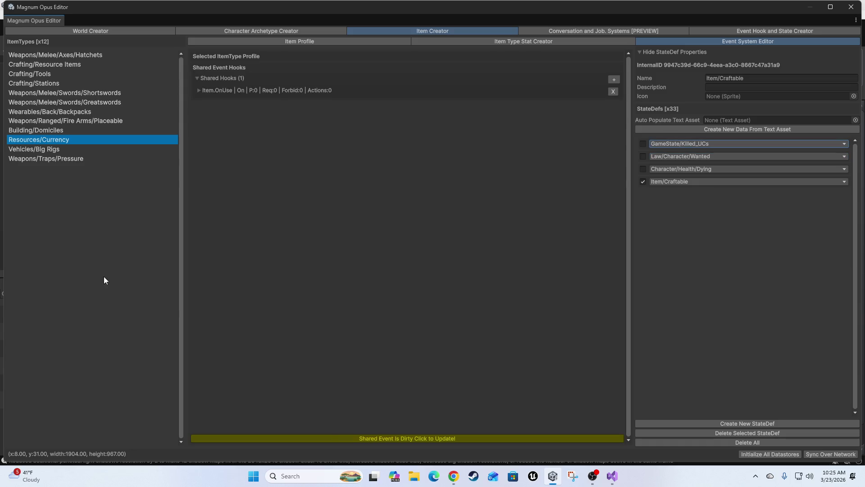
pyautogui.click(222, 90)
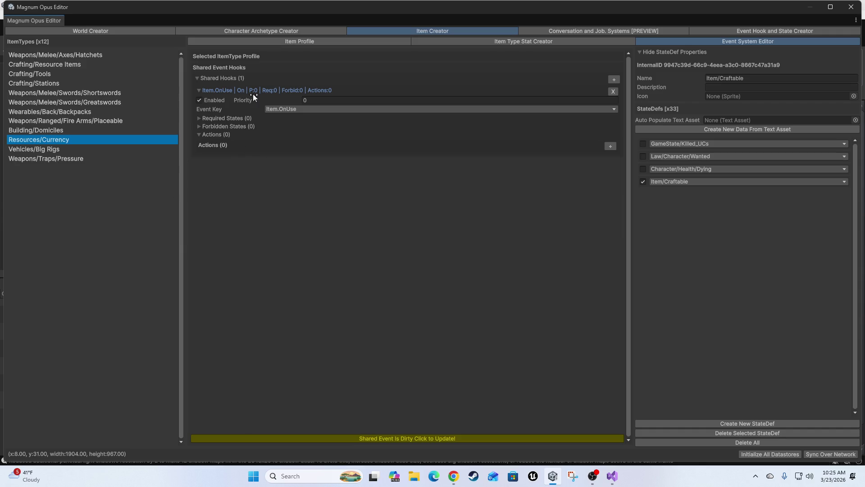
pyautogui.click(278, 110)
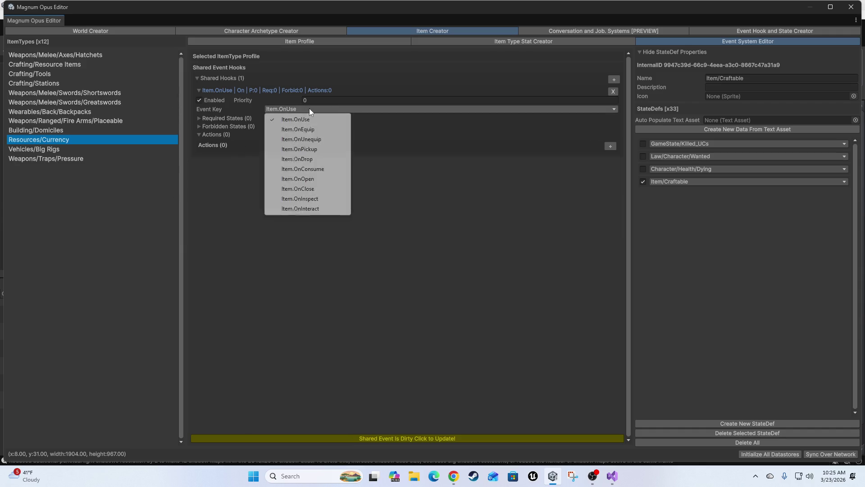
pyautogui.click(516, 283)
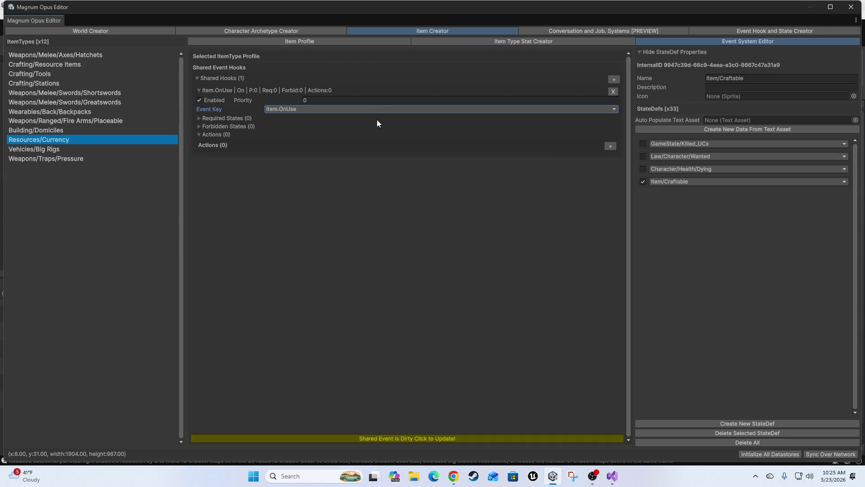
pyautogui.click(379, 437)
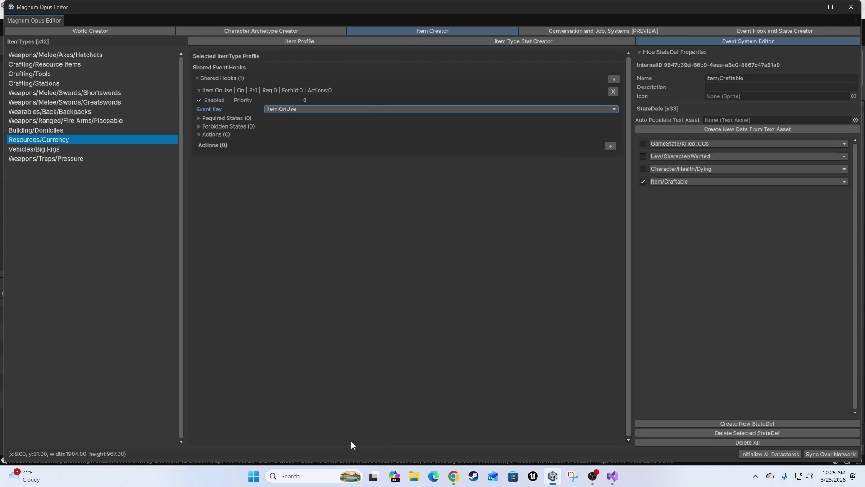
pyautogui.click(643, 169)
pyautogui.click(315, 110)
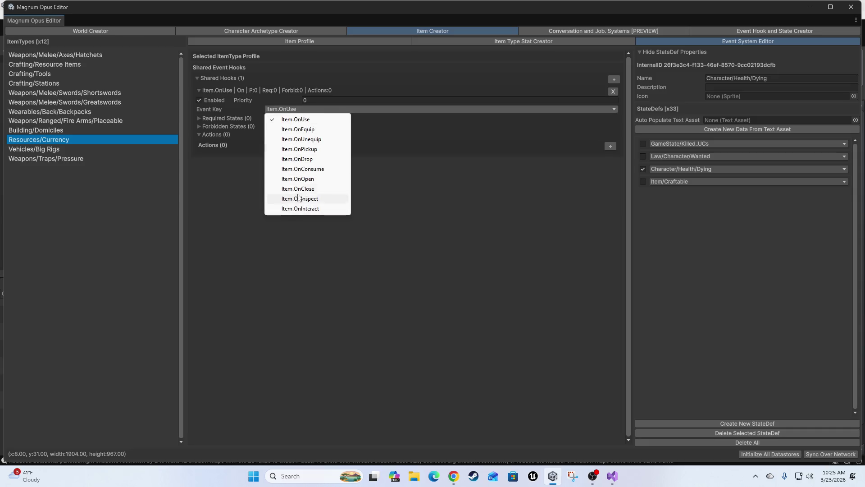
pyautogui.click(531, 204)
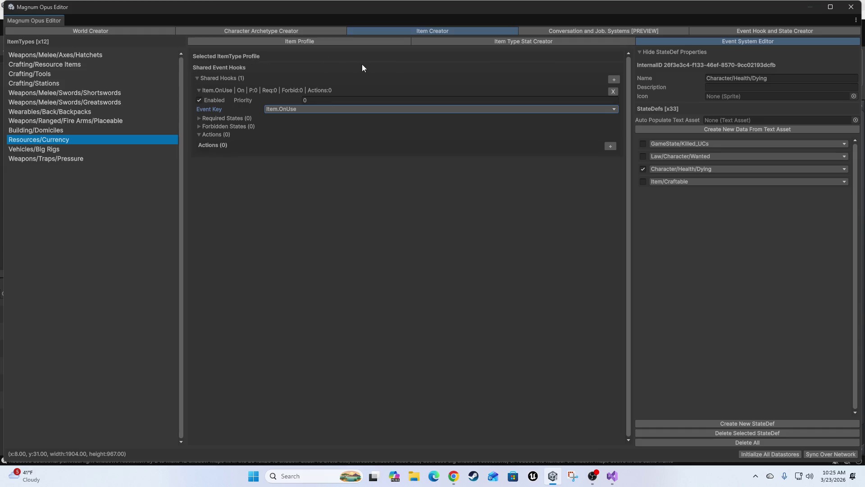
# Step: Add a second shared hook set to Item.OnDrop, commit it, and return to the coin stack profile
pyautogui.click(615, 80)
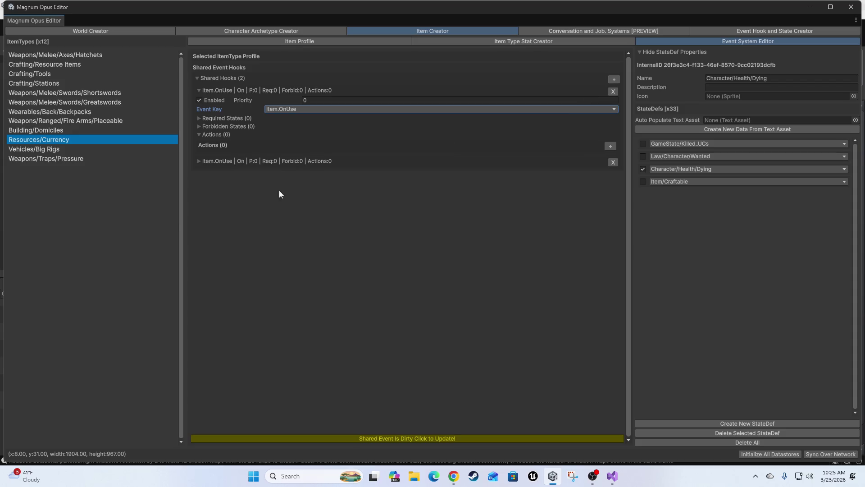
pyautogui.click(304, 180)
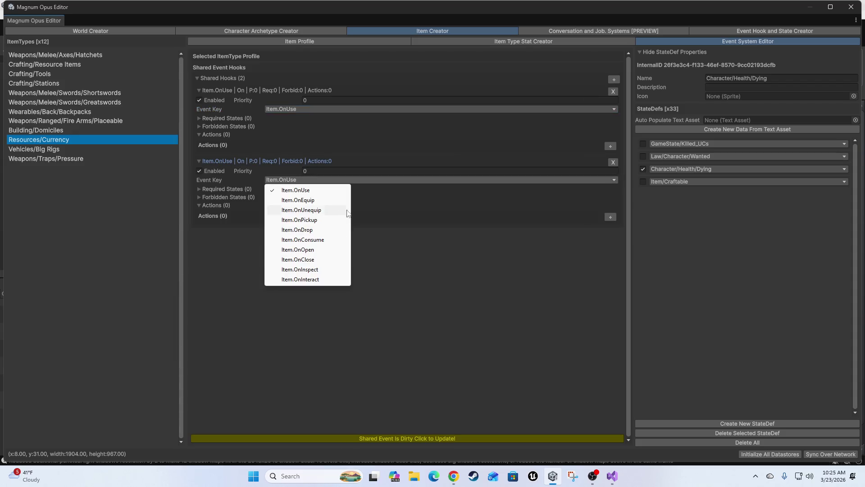
pyautogui.click(307, 229)
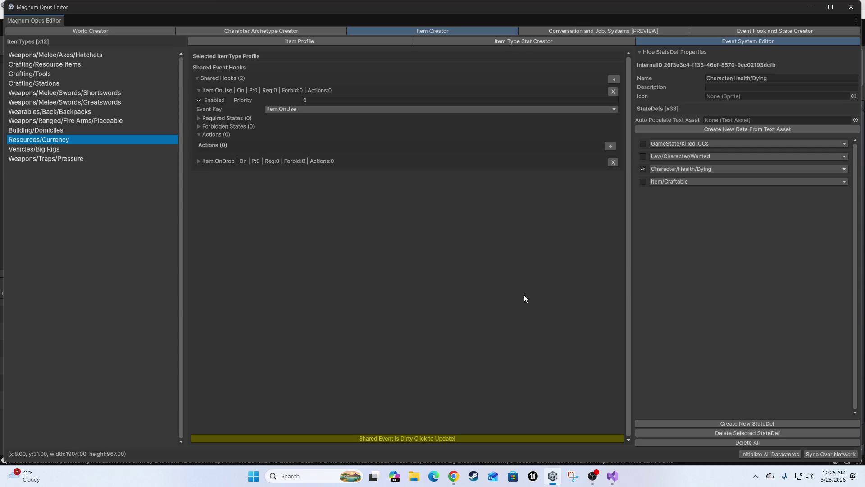
pyautogui.click(353, 161)
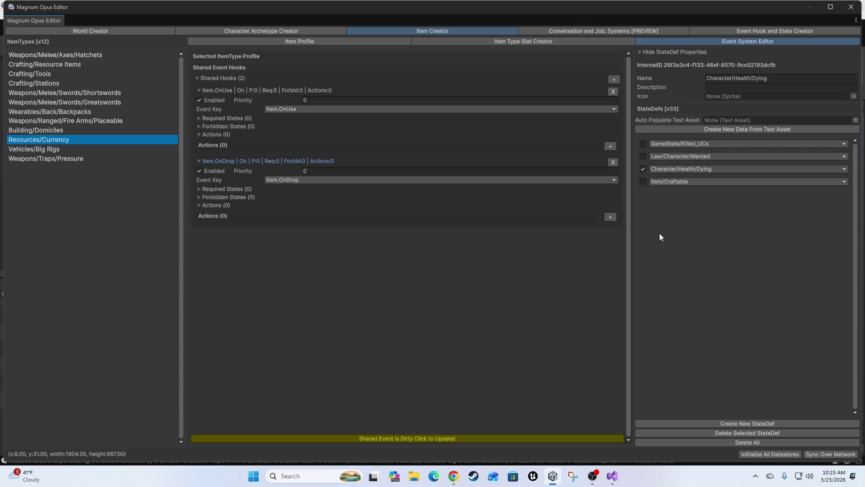
pyautogui.click(425, 441)
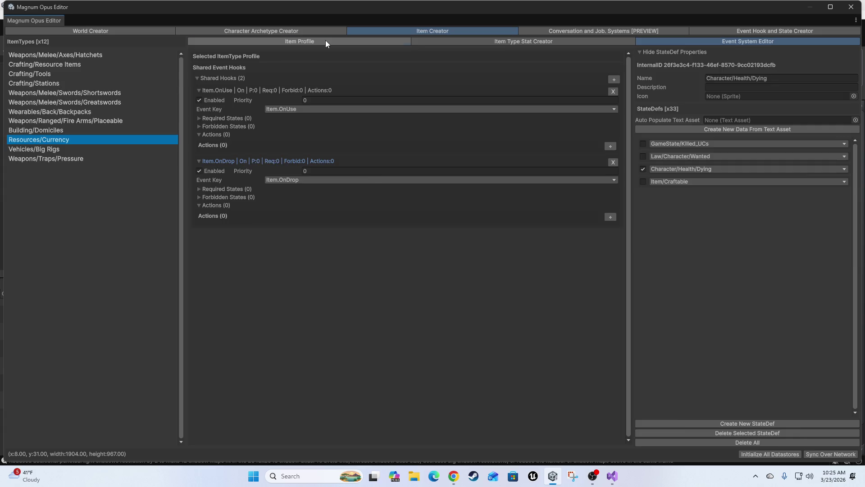
pyautogui.click(325, 40)
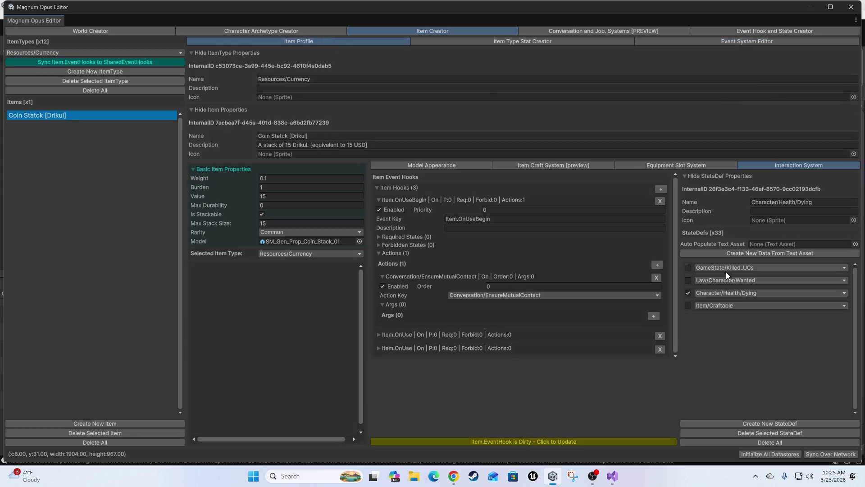
# Step: Expand the coin stack's Item.OnUse hook, toggle Enabled off and back on, and collapse its actions
pyautogui.click(420, 335)
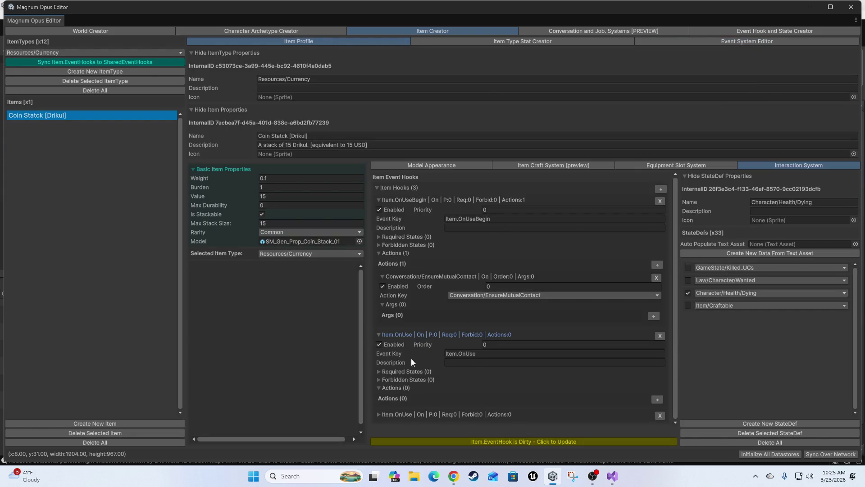
pyautogui.click(405, 345)
pyautogui.click(379, 345)
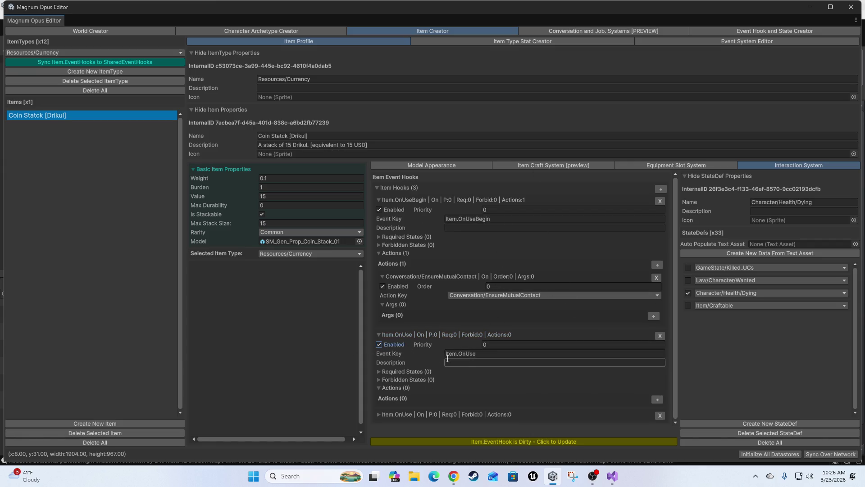
pyautogui.click(393, 387)
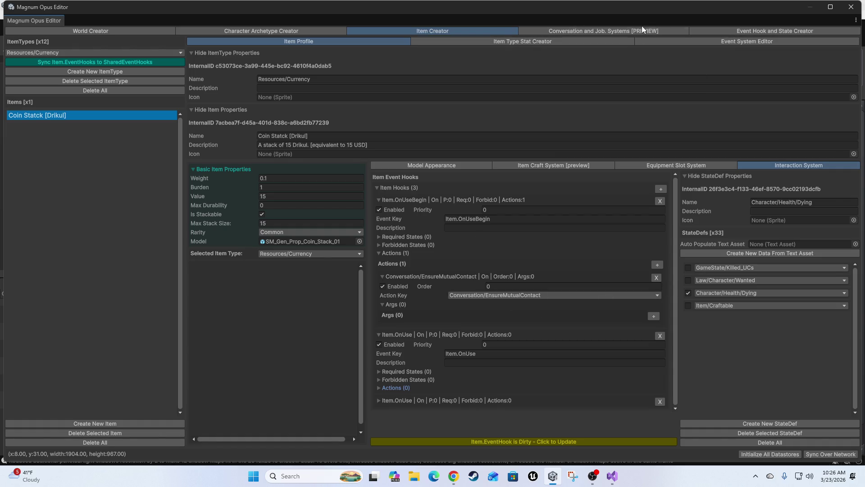
pyautogui.click(704, 41)
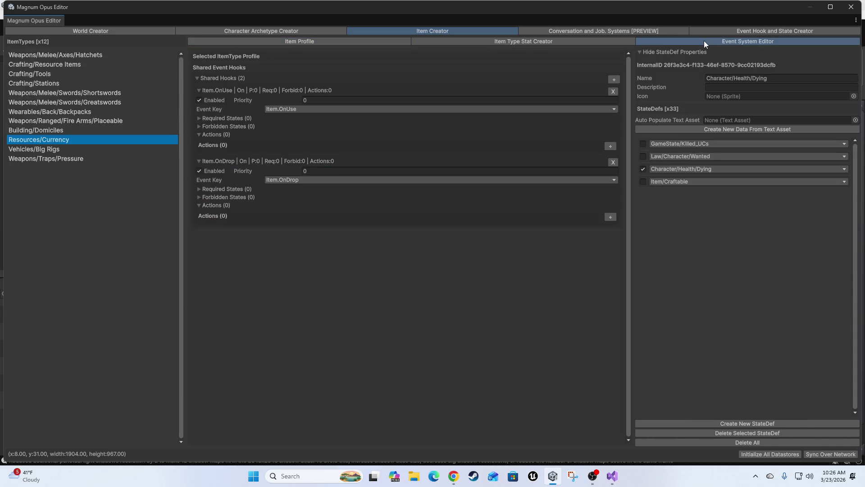